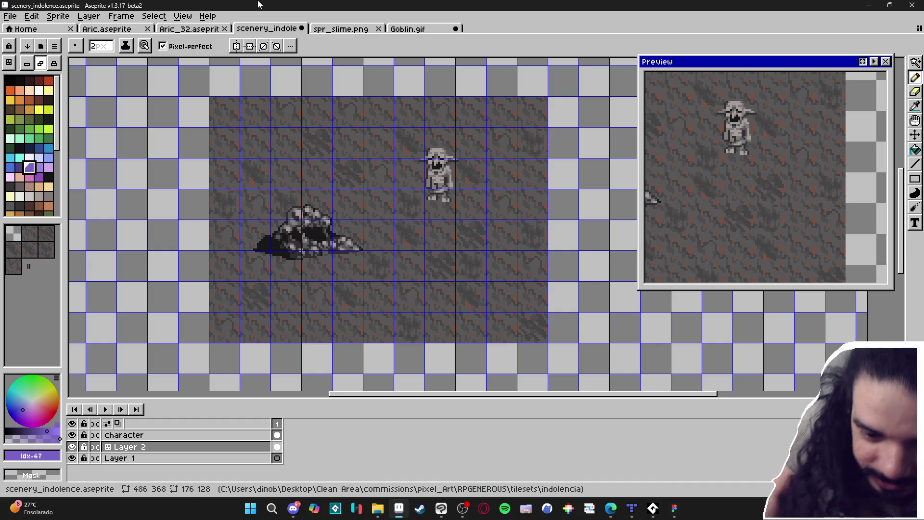
- Restore and re-maximize the Aseprite window, then hide the tile grid over the goblin scene
double_click(257, 4)
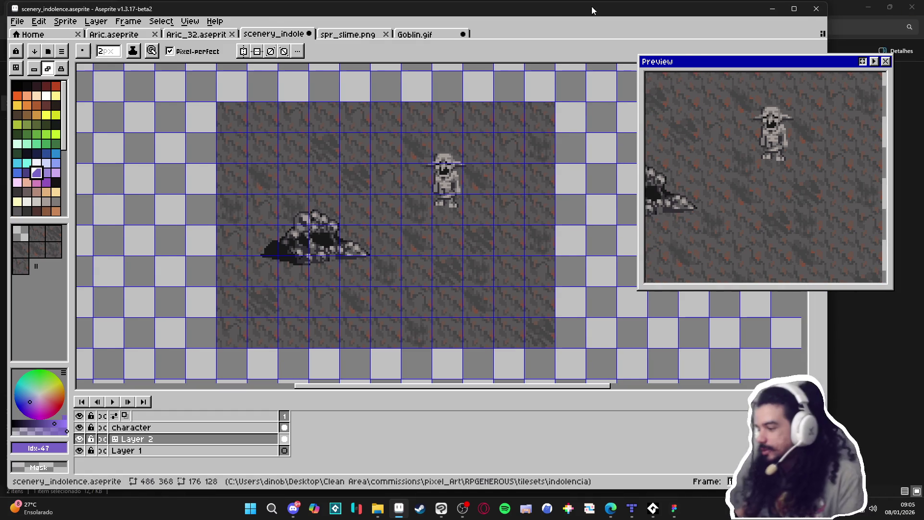
click(793, 9)
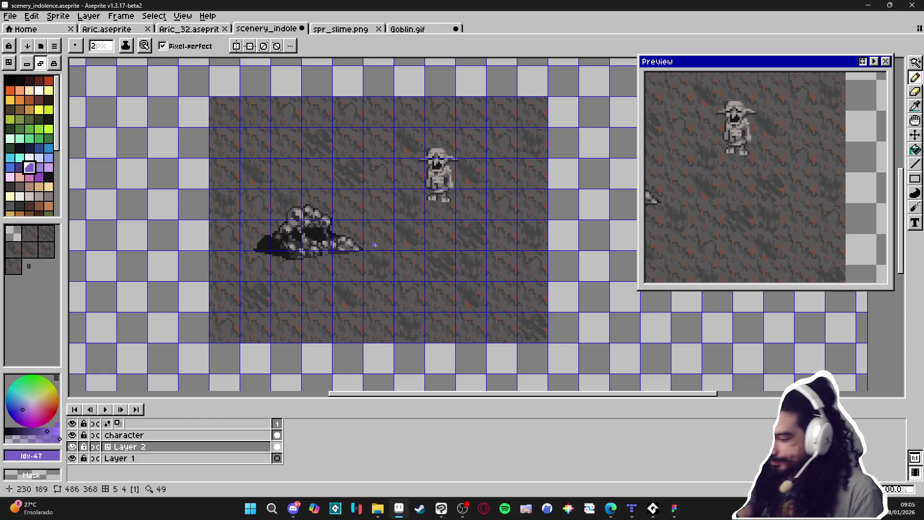
key(ctrl+apostrophe)
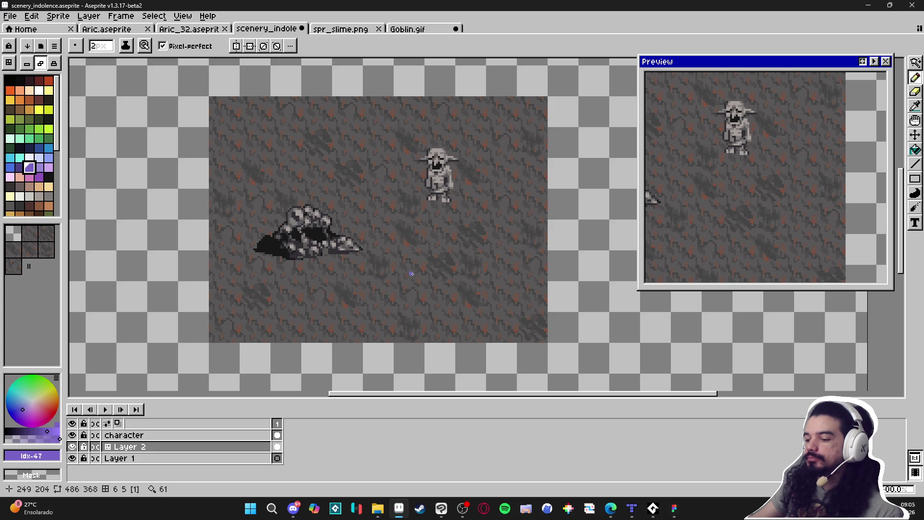
- Show the tile grid again and zoom into a ground tile, returning to pixel editing
scroll(409, 272, up, 2)
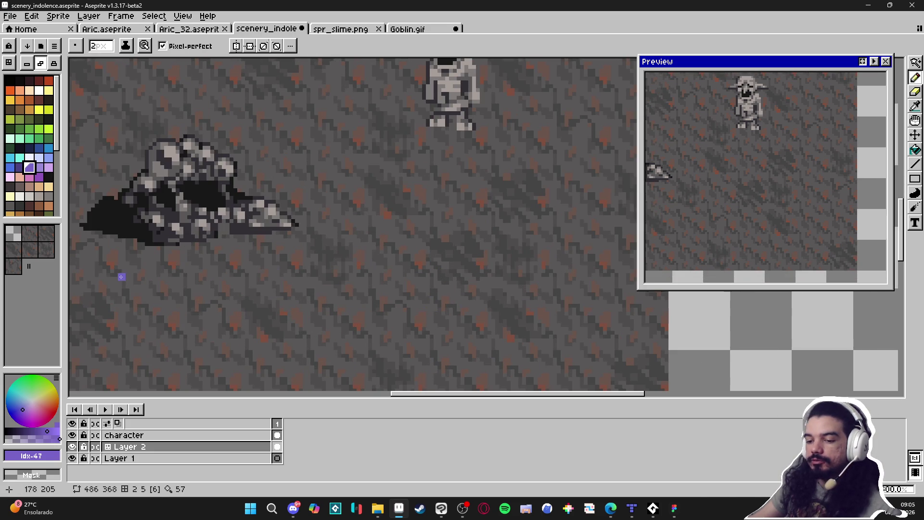
scroll(414, 272, down, 1)
key(ctrl+apostrophe)
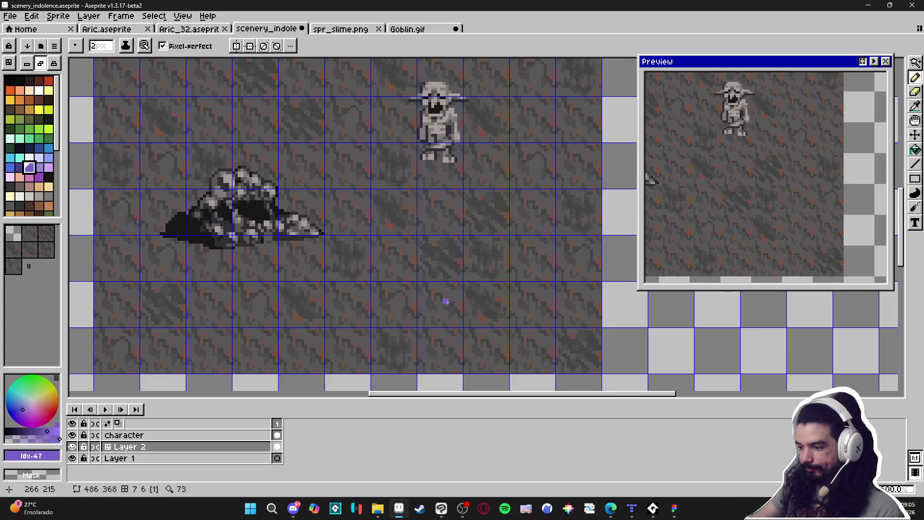
scroll(402, 309, right, 3)
scroll(422, 252, up, 1)
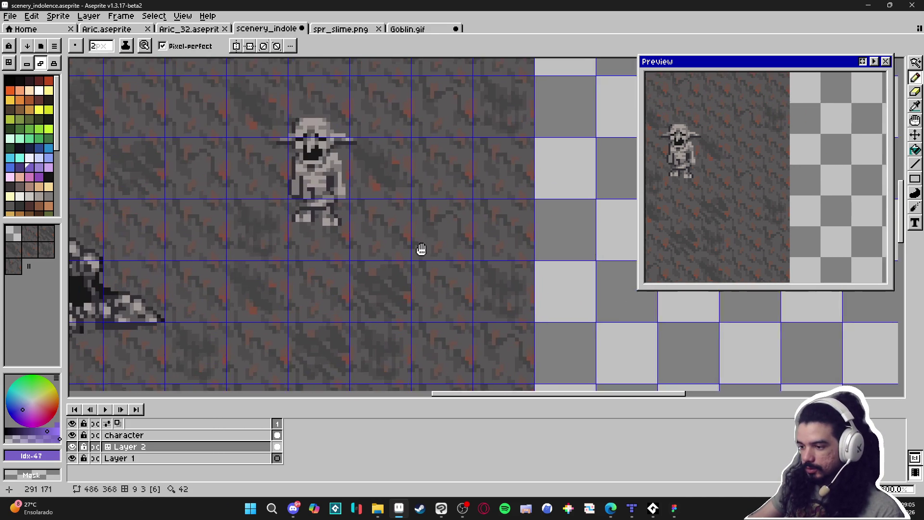
scroll(420, 252, up, 2)
scroll(419, 252, left, 1)
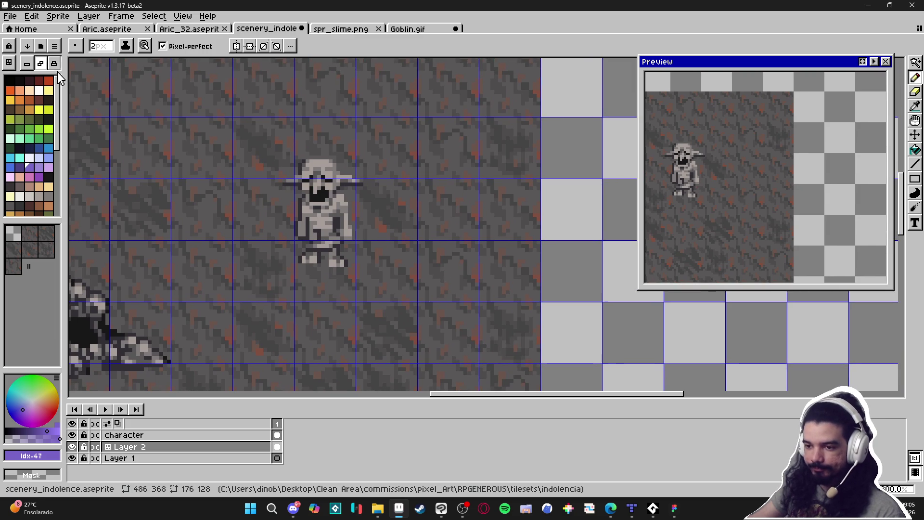
click(27, 63)
click(457, 212)
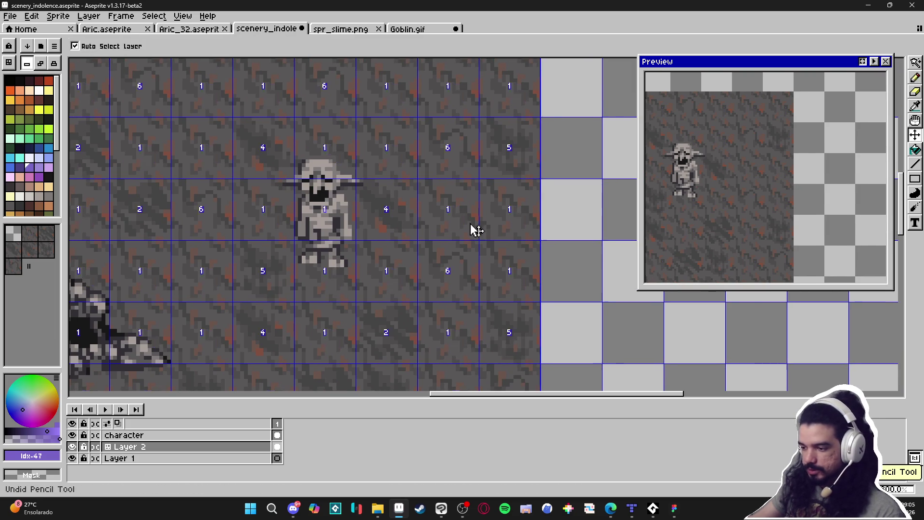
key(ctrl+z)
scroll(470, 231, up, 1)
scroll(449, 289, left, 2)
scroll(444, 298, down, 1)
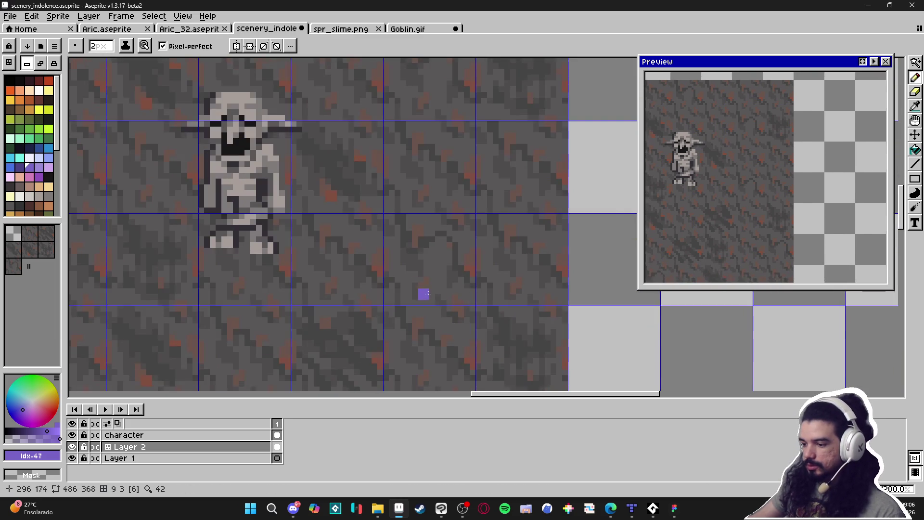
scroll(423, 293, up, 1)
- Sample the ground grey #595757 and set the pencil to 1 pixel
alt+click(450, 249)
alt+click(448, 239)
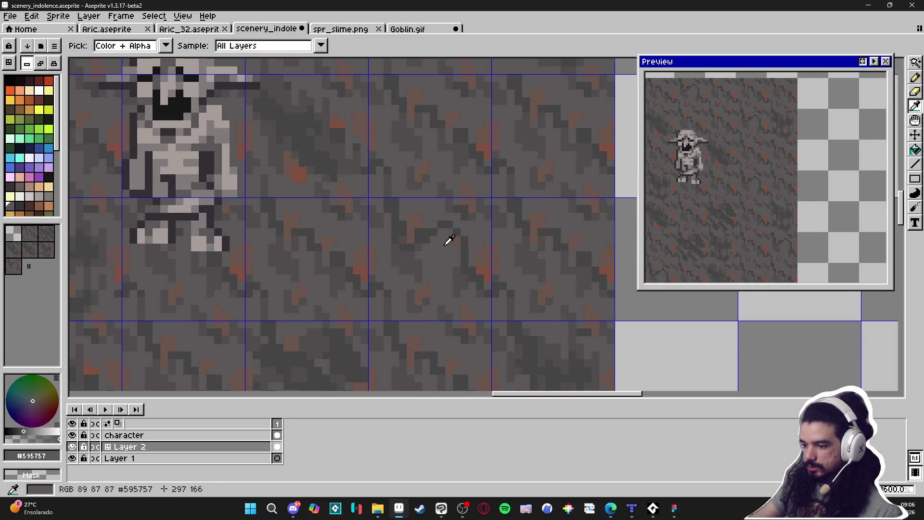
key(ctrl)
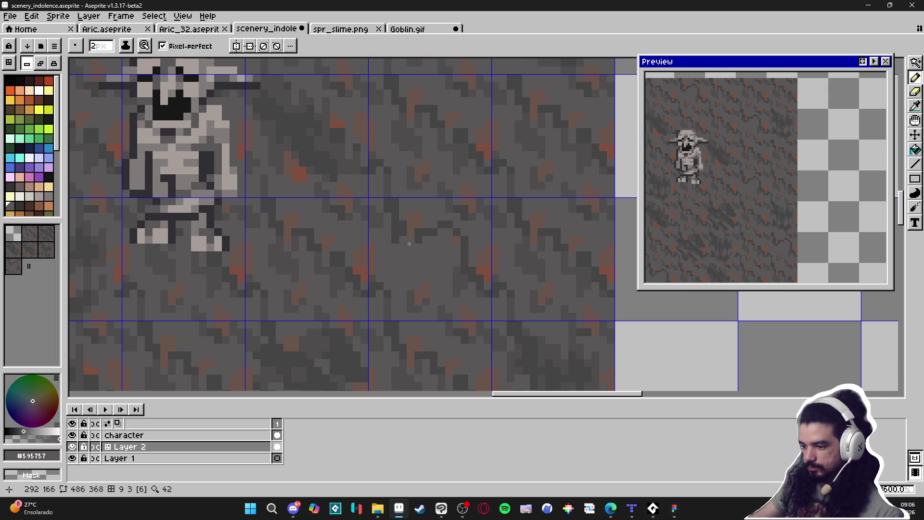
key(ctrl)
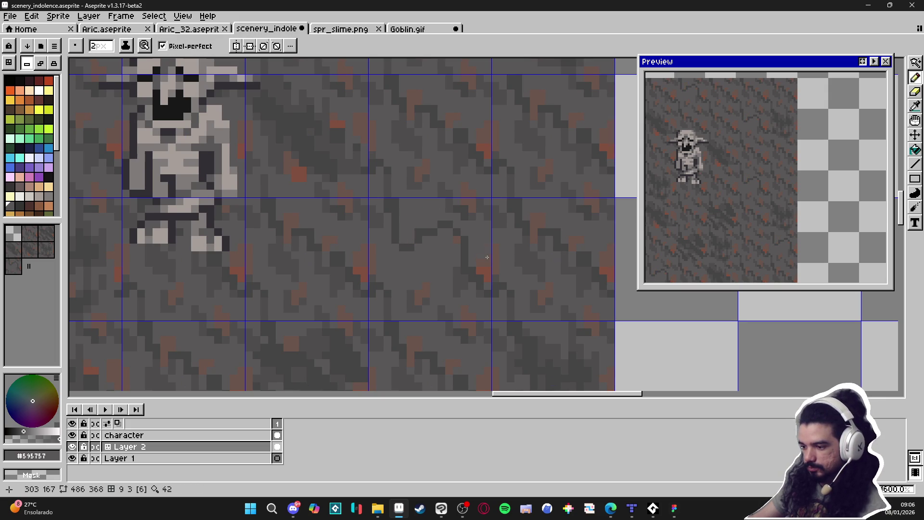
key(minus)
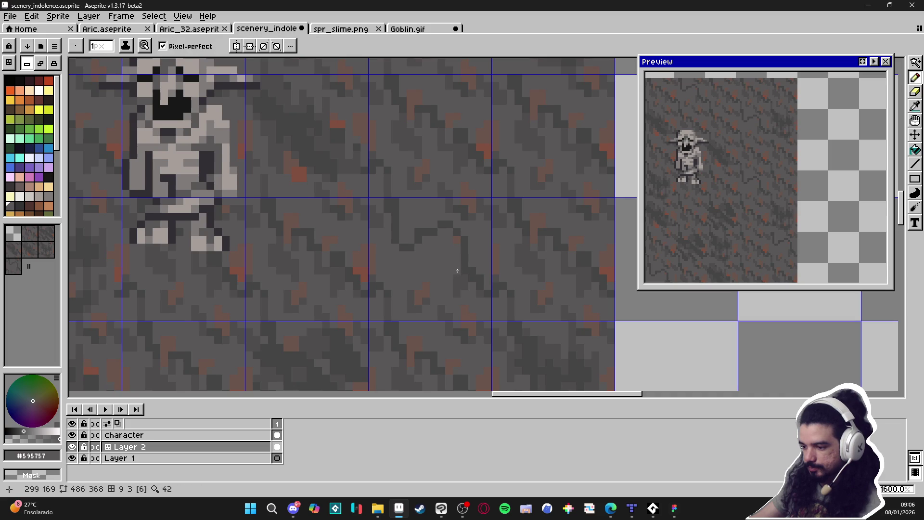
click(471, 282)
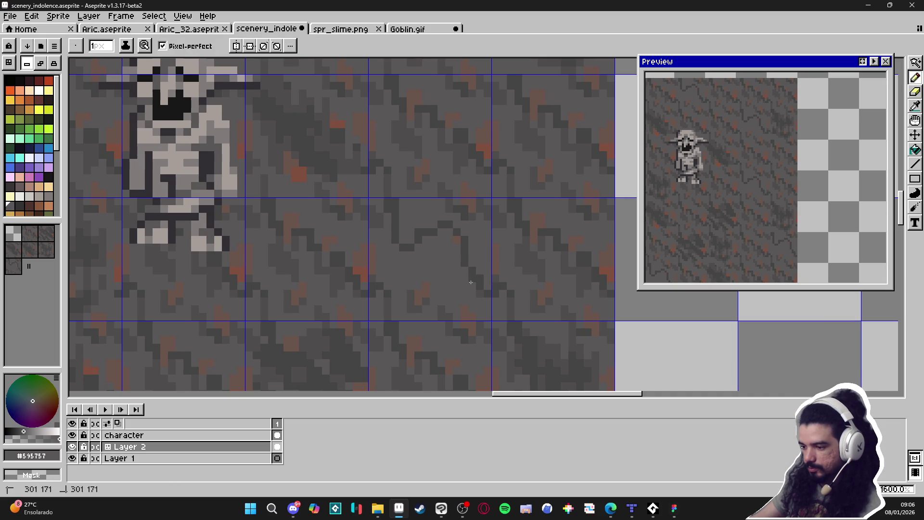
key(plus)
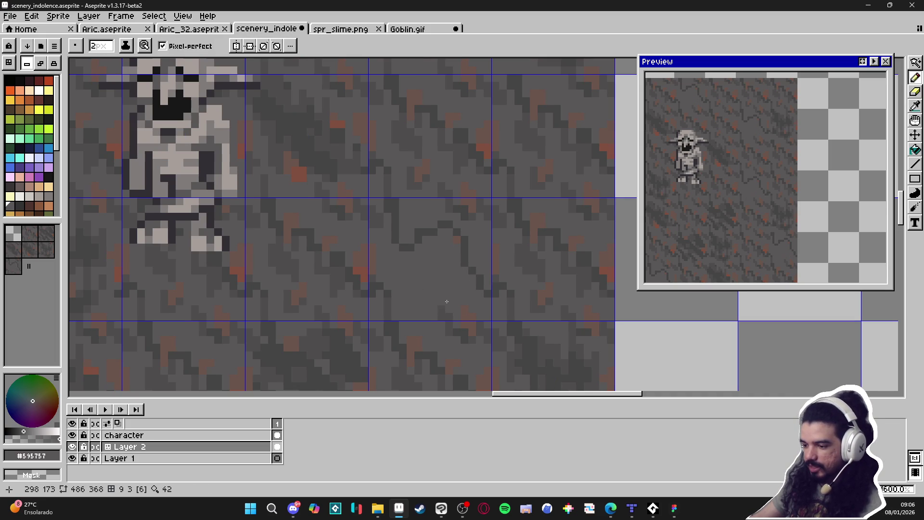
scroll(446, 304, down, 3)
scroll(444, 298, up, 3)
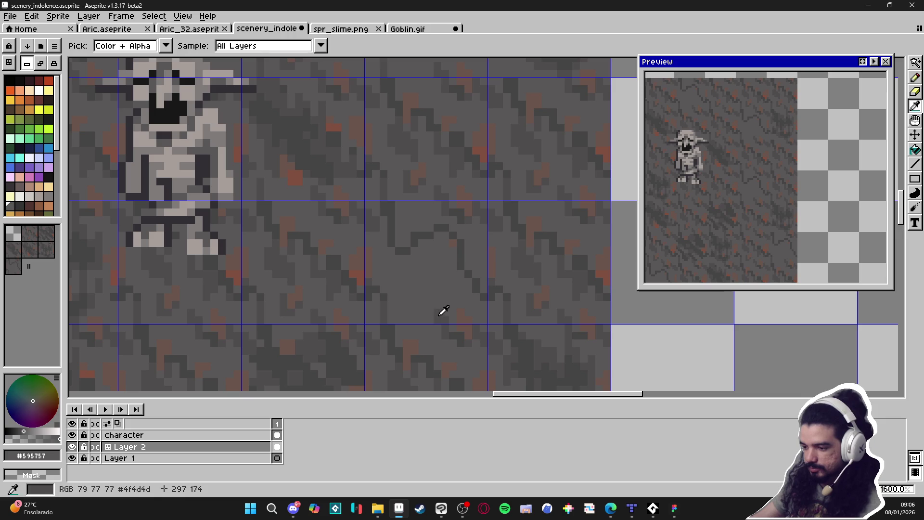
alt+click(442, 310)
key(minus)
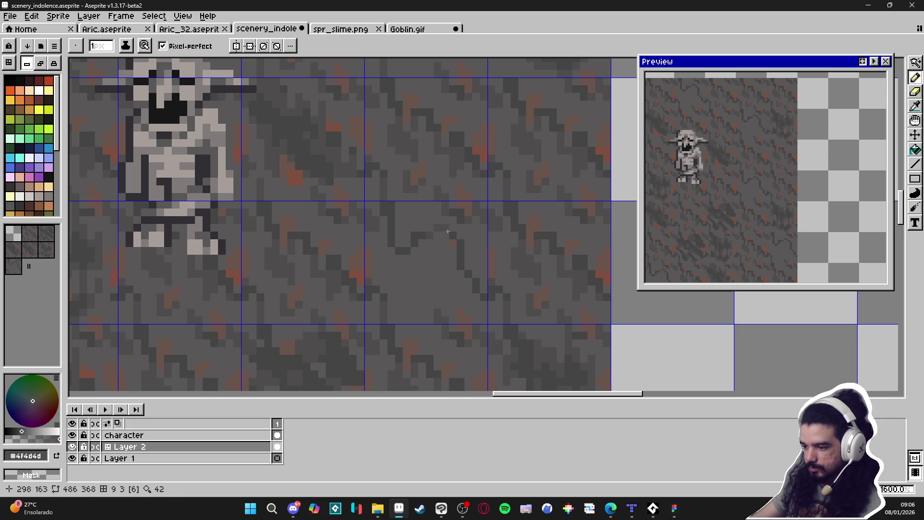
scroll(452, 245, down, 1)
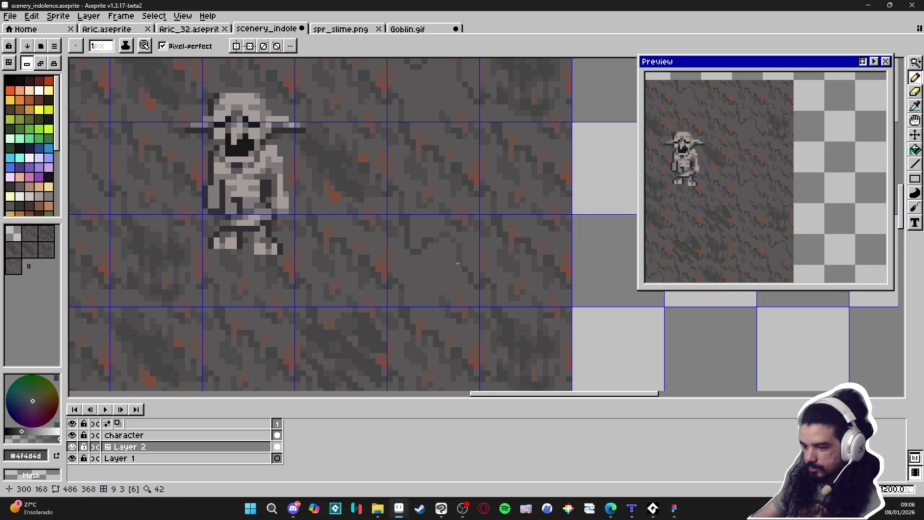
scroll(453, 279, down, 3)
scroll(452, 313, up, 3)
scroll(453, 300, up, 3)
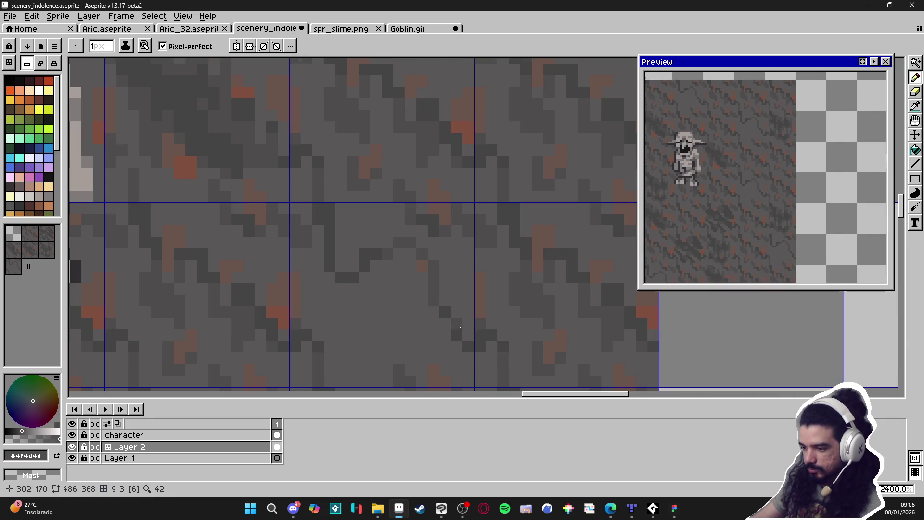
scroll(432, 275, down, 3)
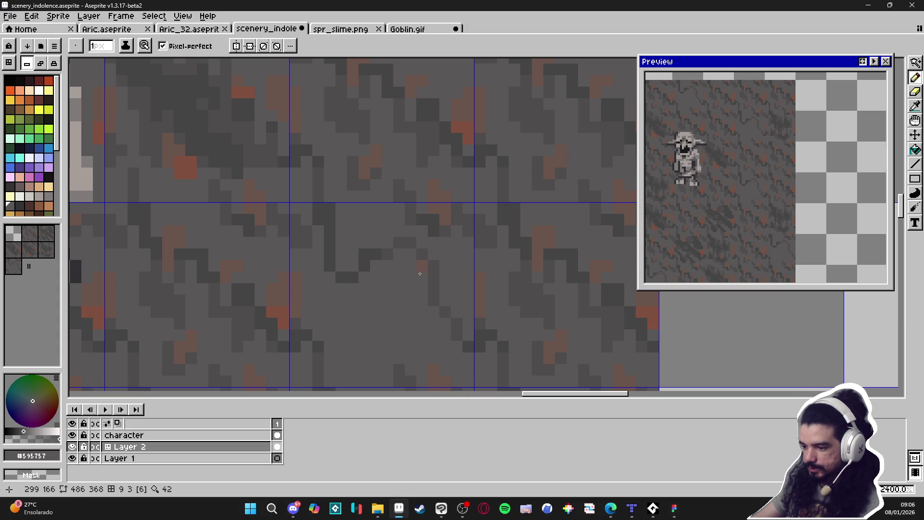
scroll(409, 269, down, 4)
- Sample a darker grey and draw a dark crack line into the ground tile
drag(406, 269, 429, 282)
scroll(429, 283, down, 1)
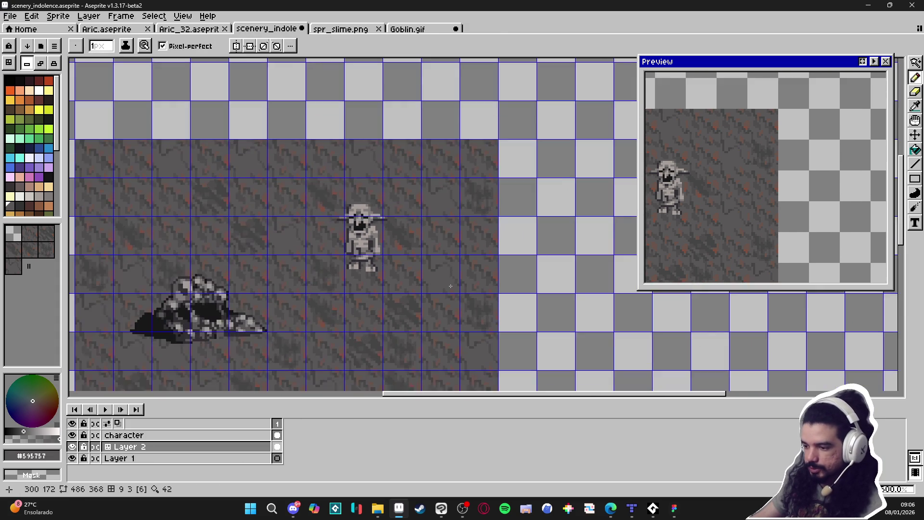
scroll(426, 271, up, 4)
alt+click(444, 227)
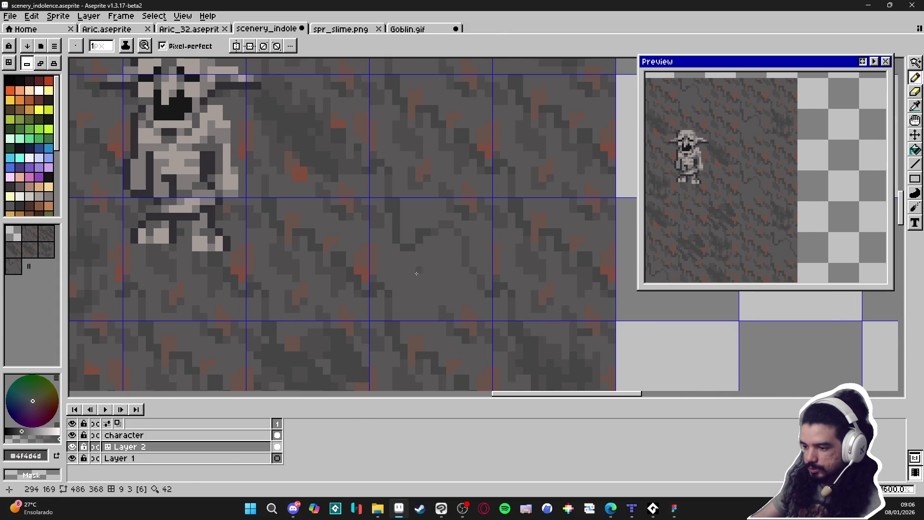
scroll(418, 284, up, 1)
mouse_move(458, 311)
mouse_down()
mouse_move(455, 286)
mouse_move(433, 287)
mouse_move(429, 270)
mouse_up()
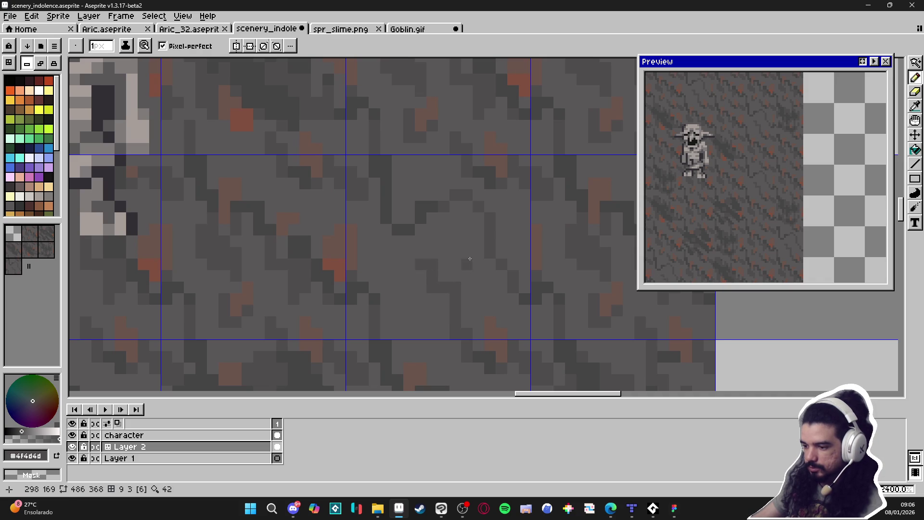
- Sample deeper crack greys, rust-brown #80503f and brownish grey #6b544c from the ground tile
alt+click(439, 202)
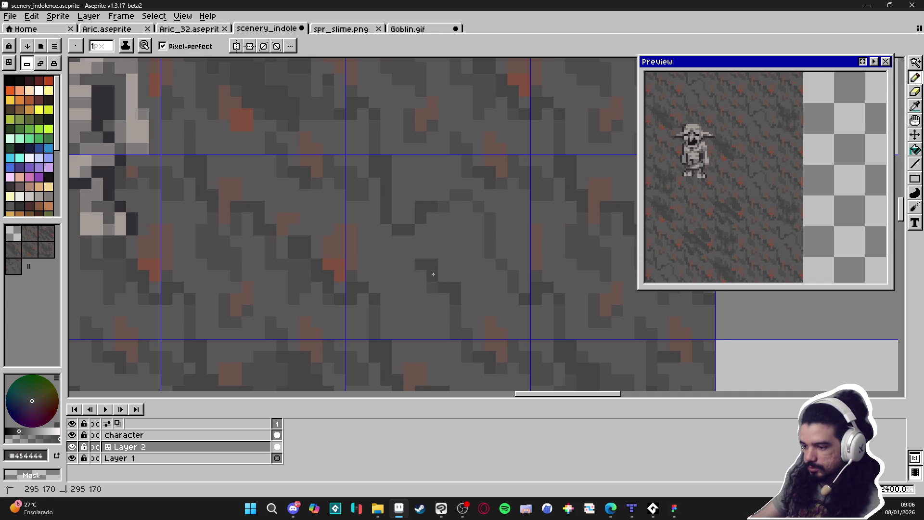
scroll(443, 279, down, 3)
scroll(458, 291, up, 3)
alt+click(455, 294)
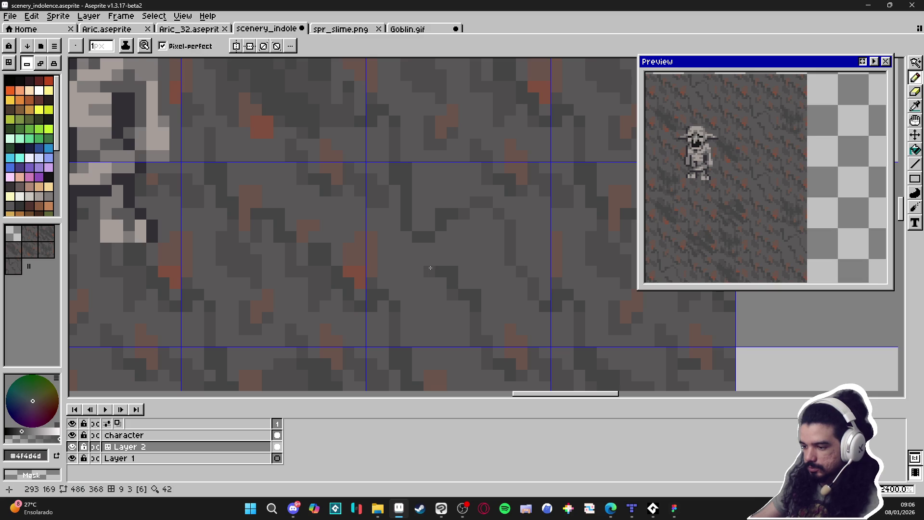
scroll(430, 267, down, 5)
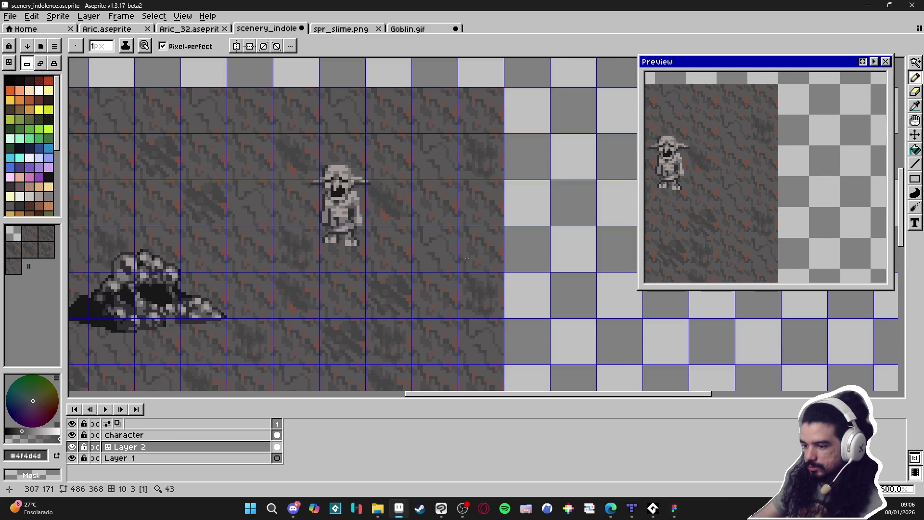
scroll(467, 259, up, 5)
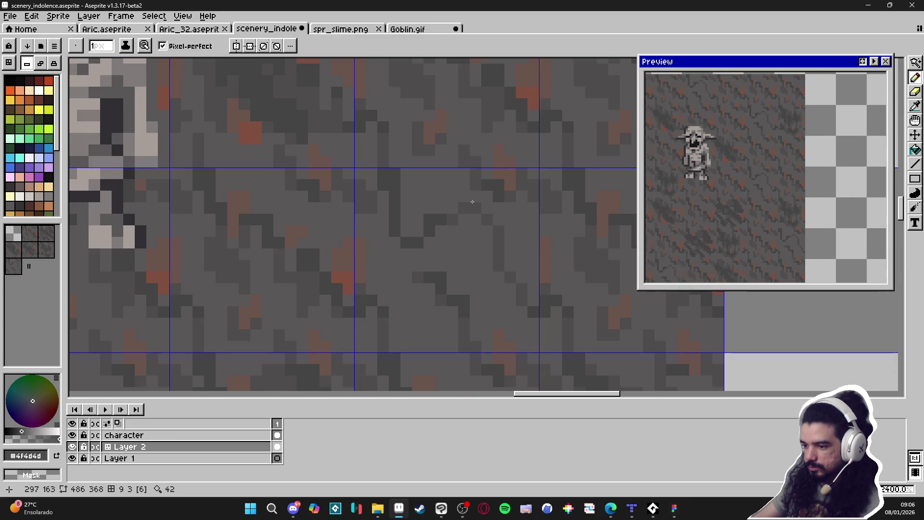
alt+click(464, 203)
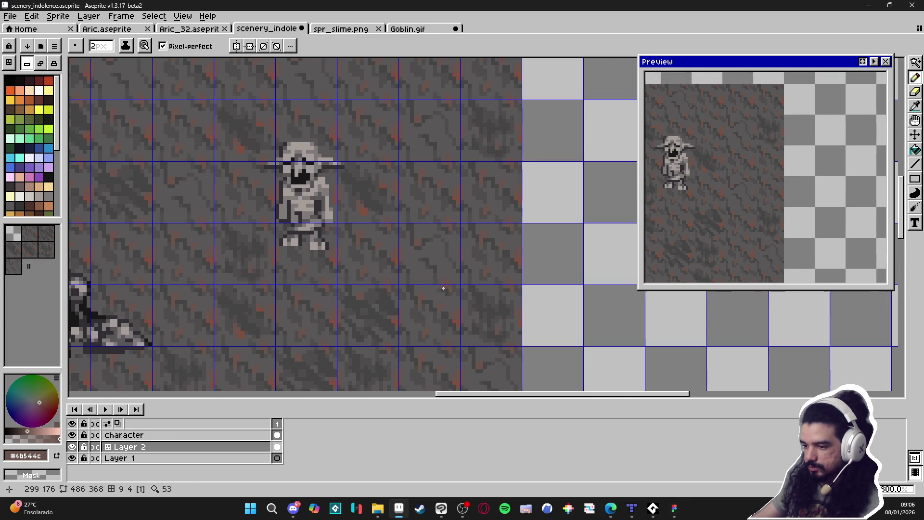
scroll(420, 232, down, 5)
scroll(418, 234, up, 4)
alt+click(412, 248)
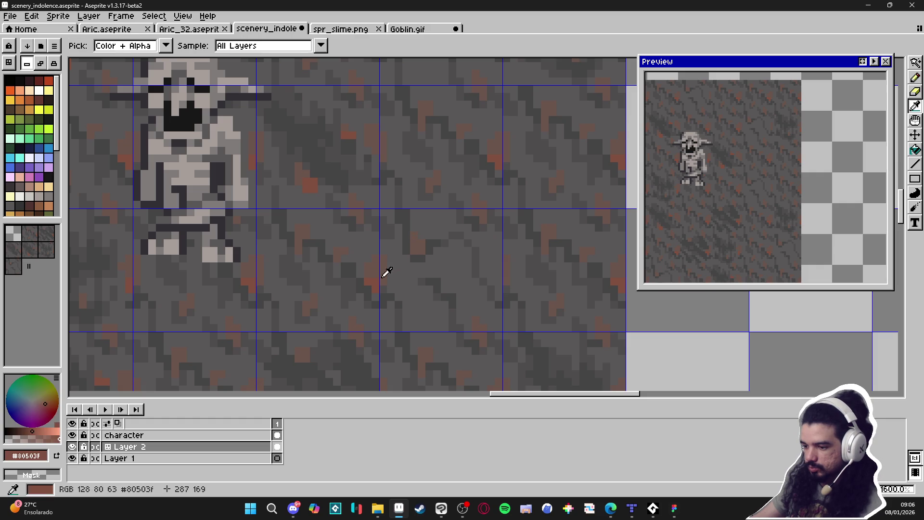
scroll(425, 263, down, 2)
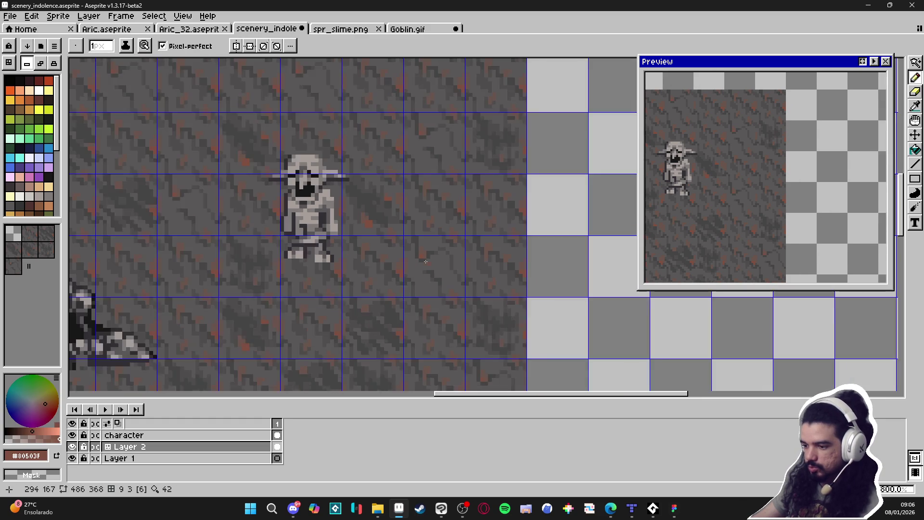
scroll(423, 244, up, 2)
alt+click(423, 246)
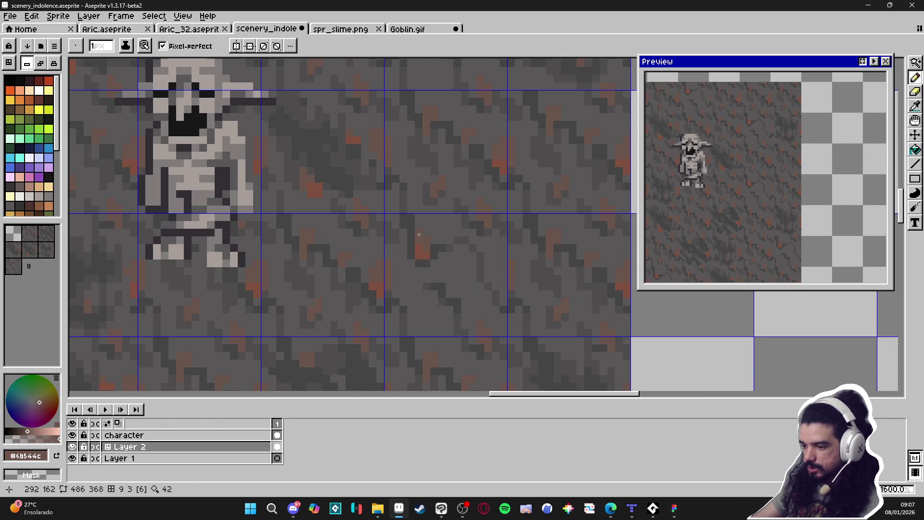
scroll(419, 235, down, 4)
scroll(446, 277, up, 5)
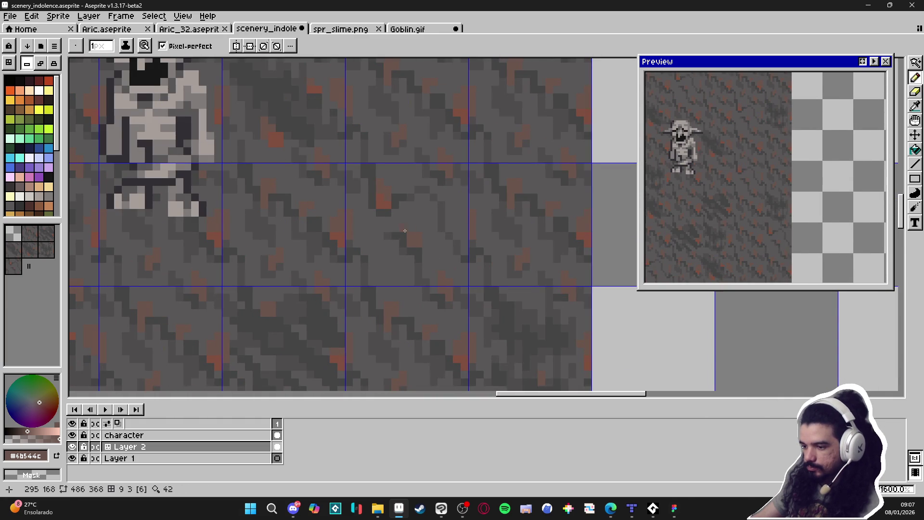
scroll(438, 283, down, 3)
scroll(438, 282, down, 2)
scroll(433, 270, up, 5)
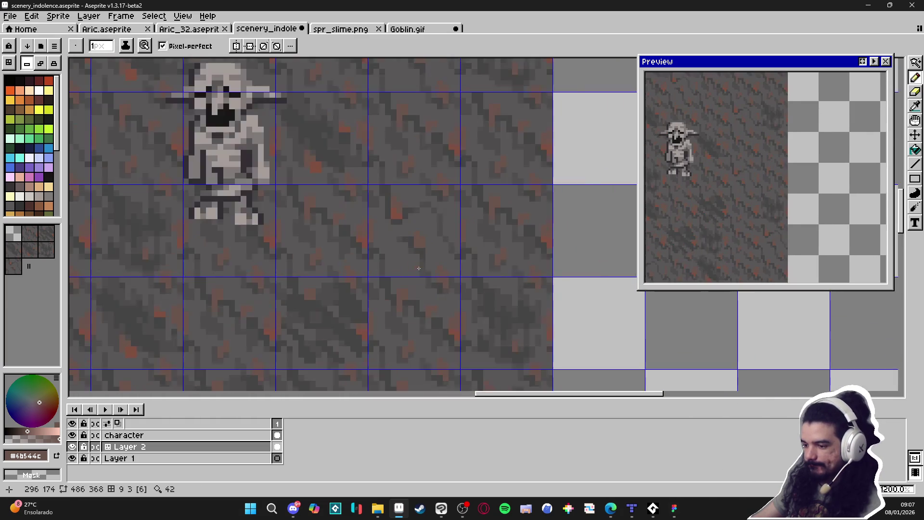
- Pick dark grey #4f4d4d and hide the tile grid to judge the ground texture
alt+click(430, 259)
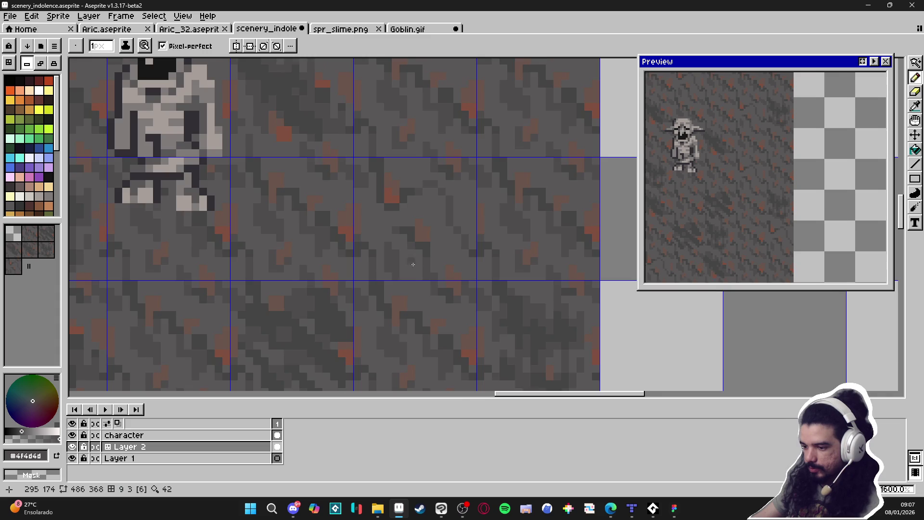
scroll(424, 260, down, 1)
scroll(450, 255, up, 1)
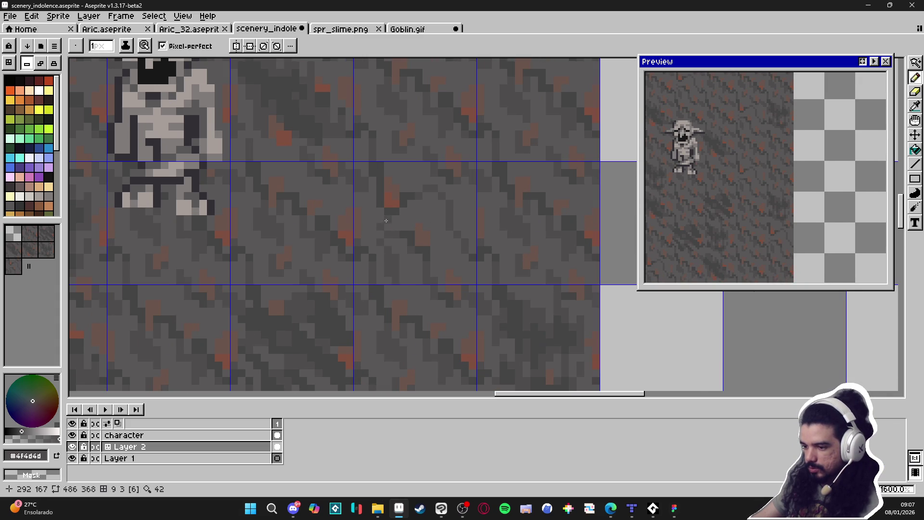
scroll(396, 225, down, 3)
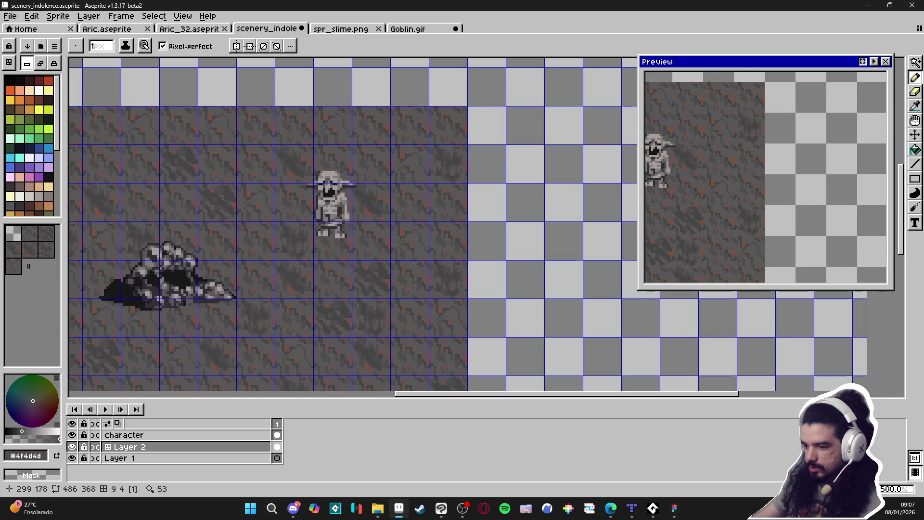
scroll(390, 223, up, 4)
scroll(404, 255, down, 1)
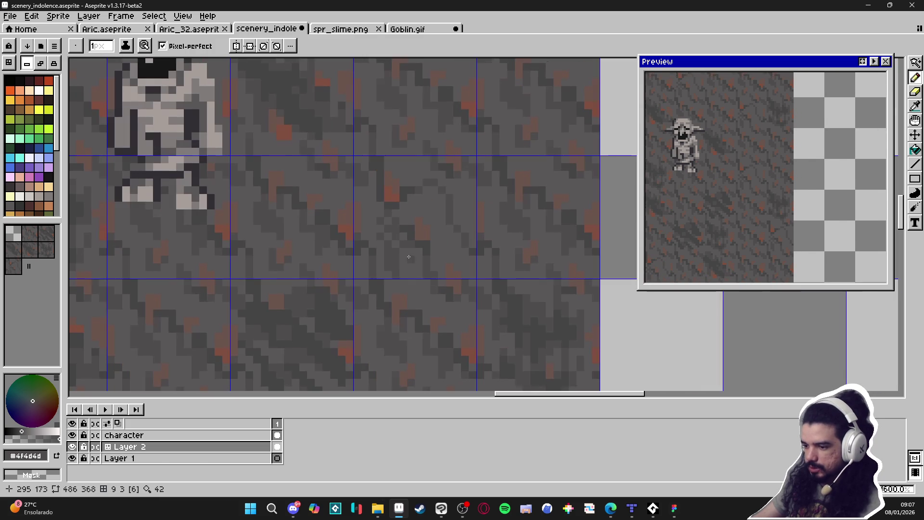
scroll(405, 256, down, 3)
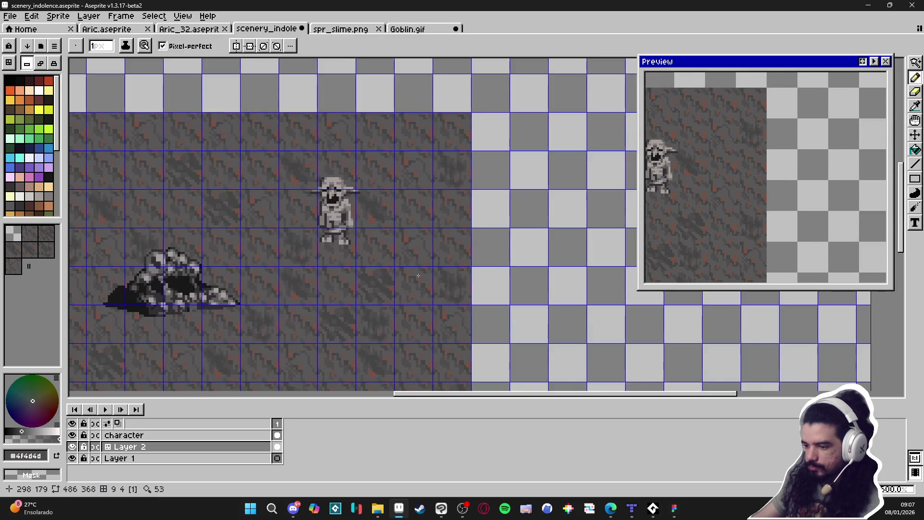
scroll(416, 253, up, 4)
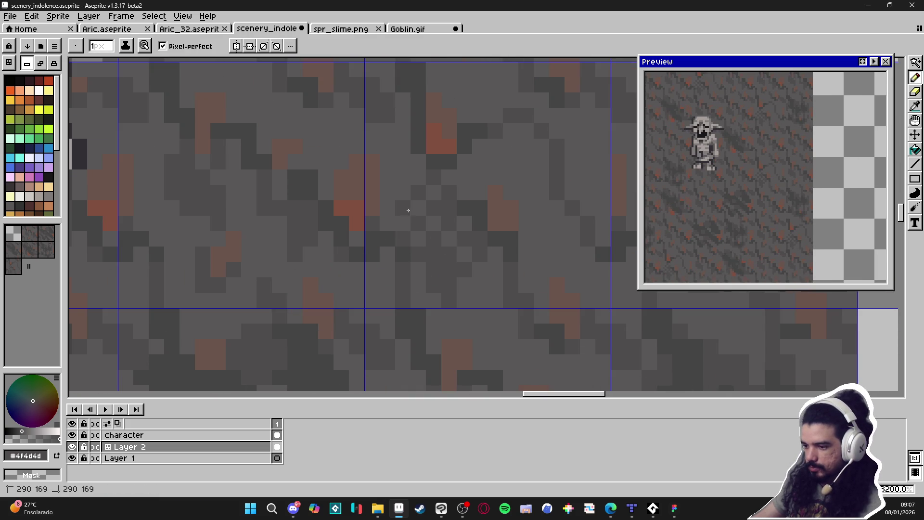
scroll(442, 264, down, 3)
scroll(470, 276, up, 1)
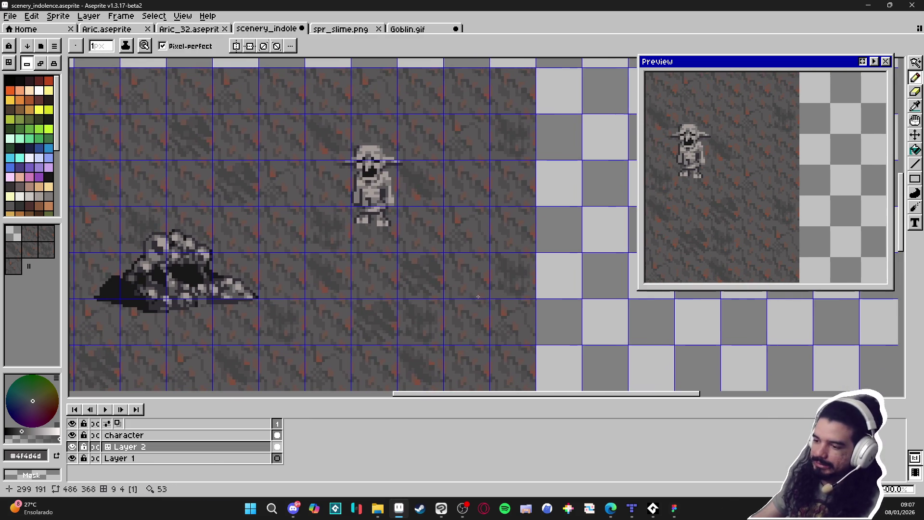
scroll(387, 316, up, 1)
key(ctrl+apostrophe)
scroll(387, 316, left, 2)
scroll(447, 320, right, 1)
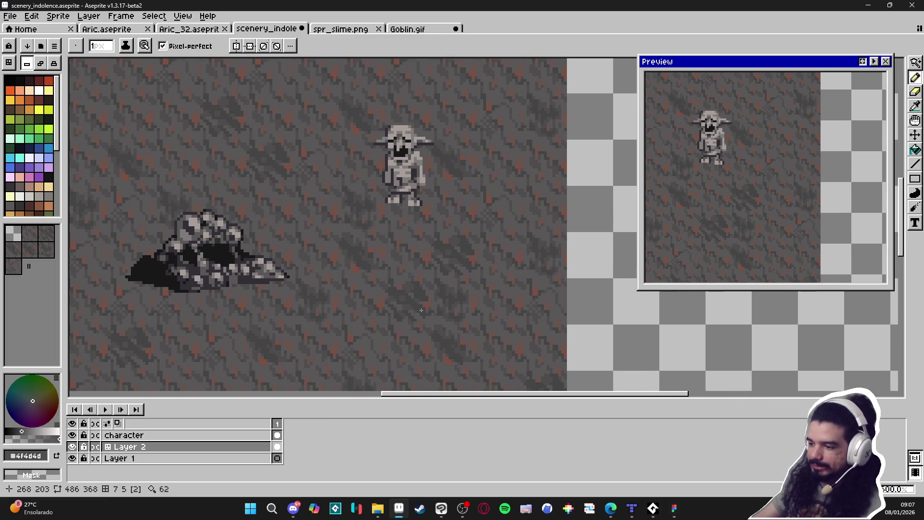
scroll(503, 298, down, 1)
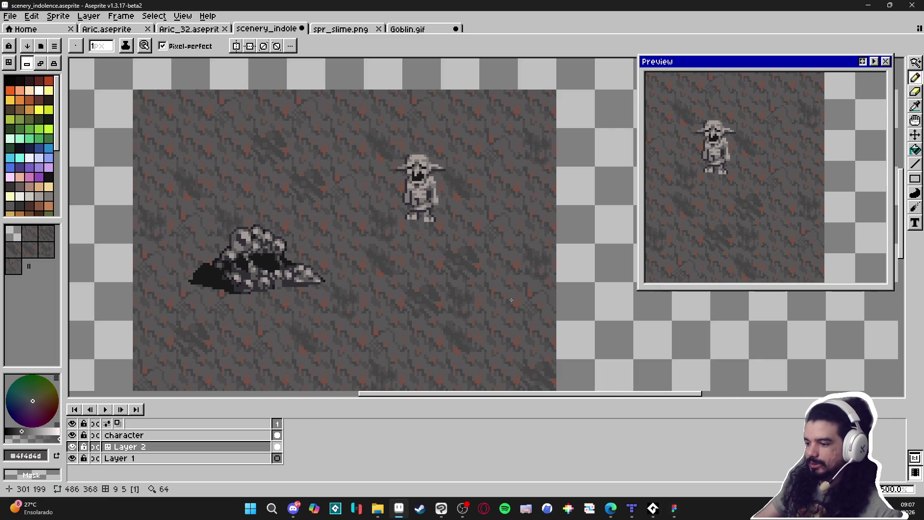
scroll(503, 246, up, 4)
- Switch briefly to the Move tool and back to the Pencil, then show the tile grid again
key(v)
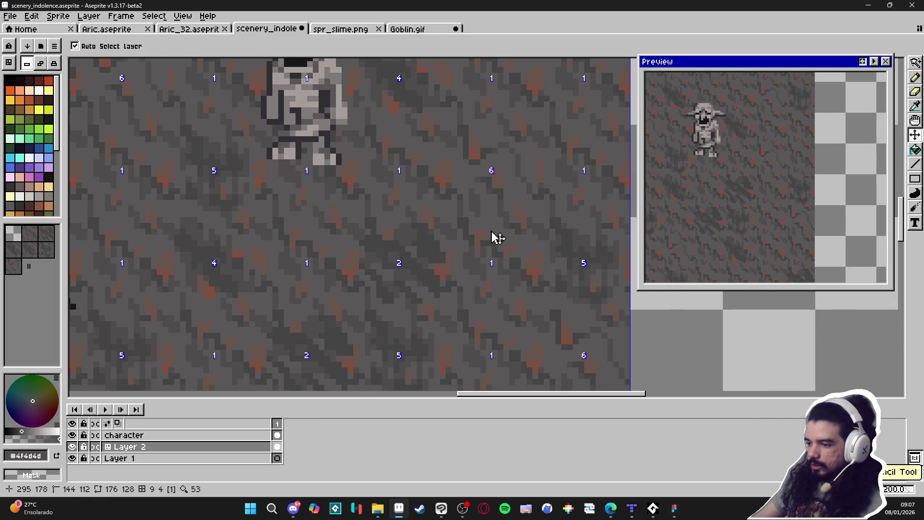
key(b)
scroll(454, 231, up, 3)
scroll(481, 223, down, 1)
key(ctrl+apostrophe)
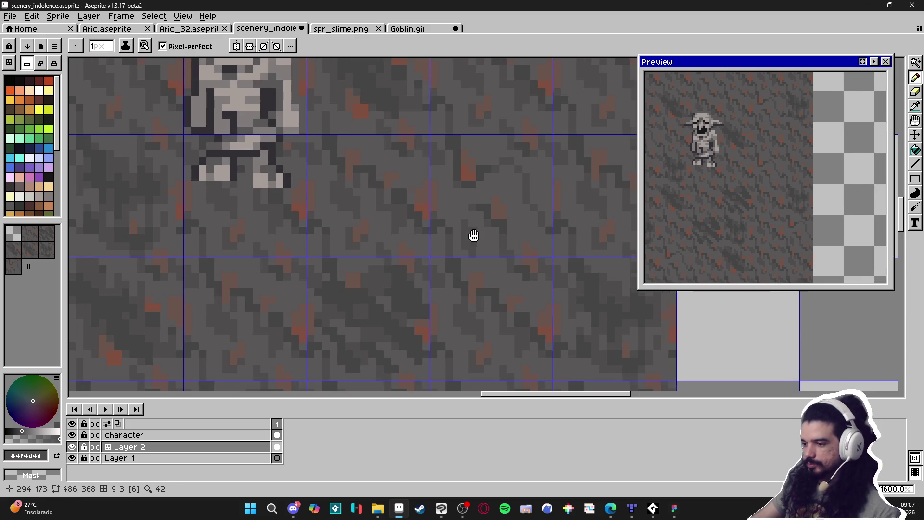
scroll(472, 237, up, 2)
scroll(452, 178, up, 1)
scroll(487, 202, down, 4)
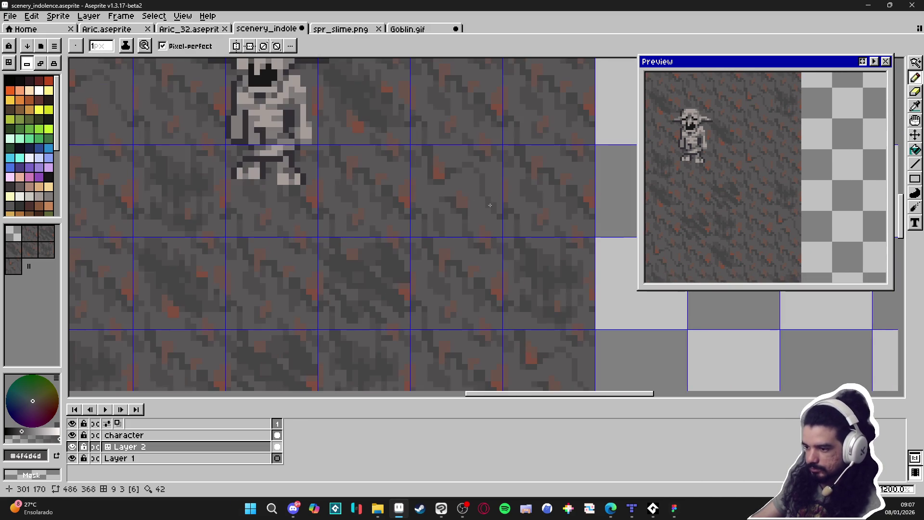
scroll(490, 219, up, 1)
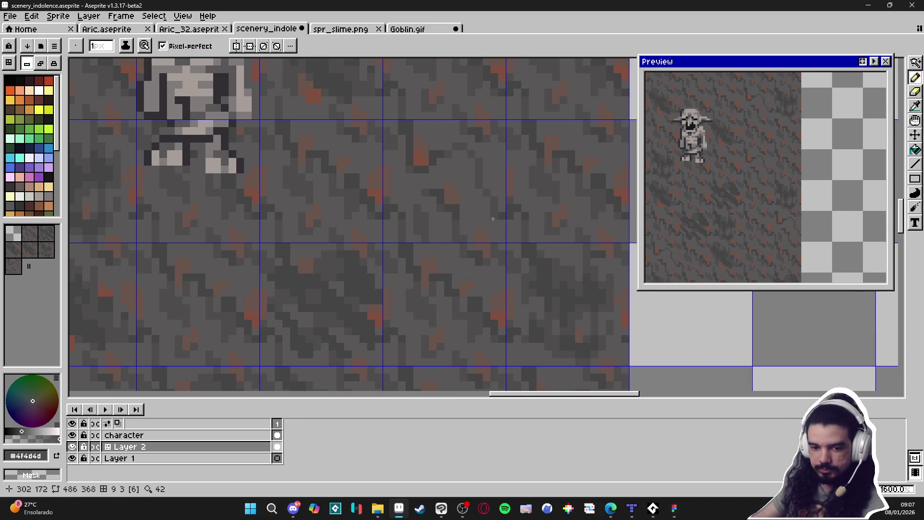
scroll(493, 219, down, 1)
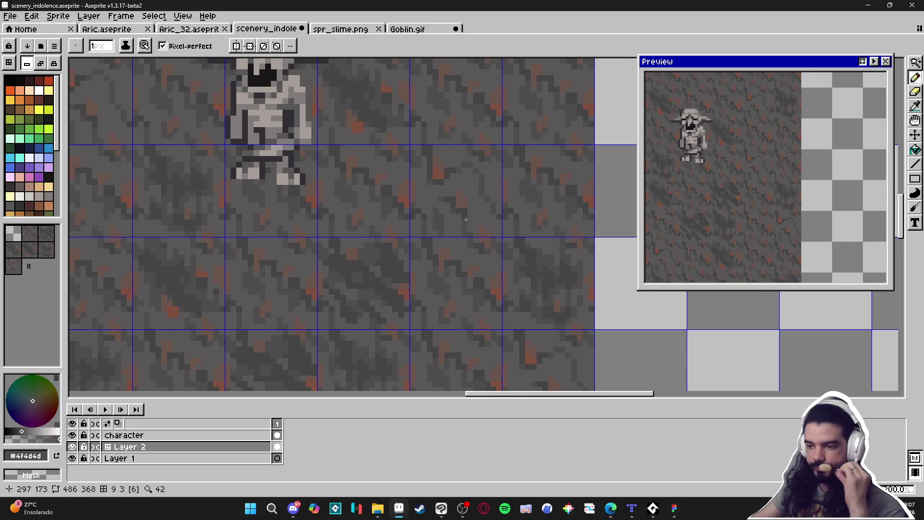
scroll(470, 219, down, 3)
- With the goblin and rock pile in view, sample greys #595757, #4f4d4d, #454444 and #6b544c
mouse_move(412, 192)
mouse_down()
mouse_move(443, 212)
mouse_move(435, 226)
mouse_up()
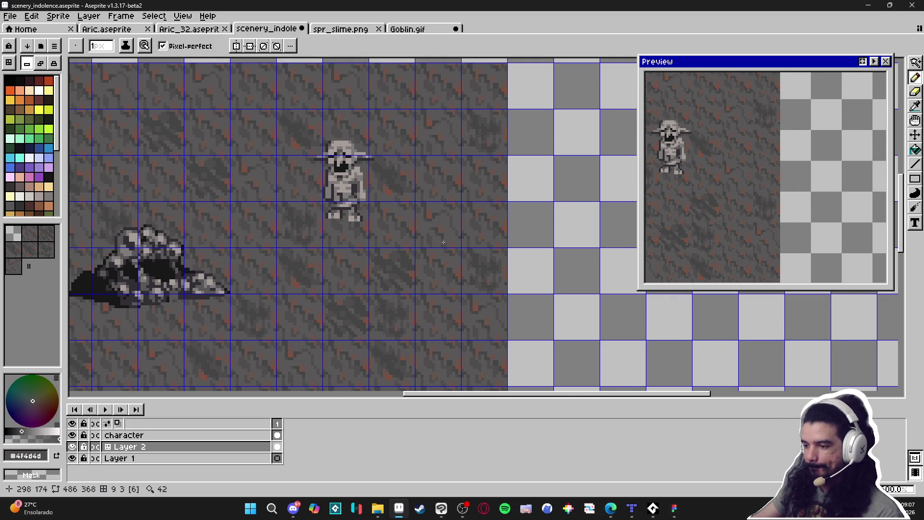
scroll(434, 213, up, 6)
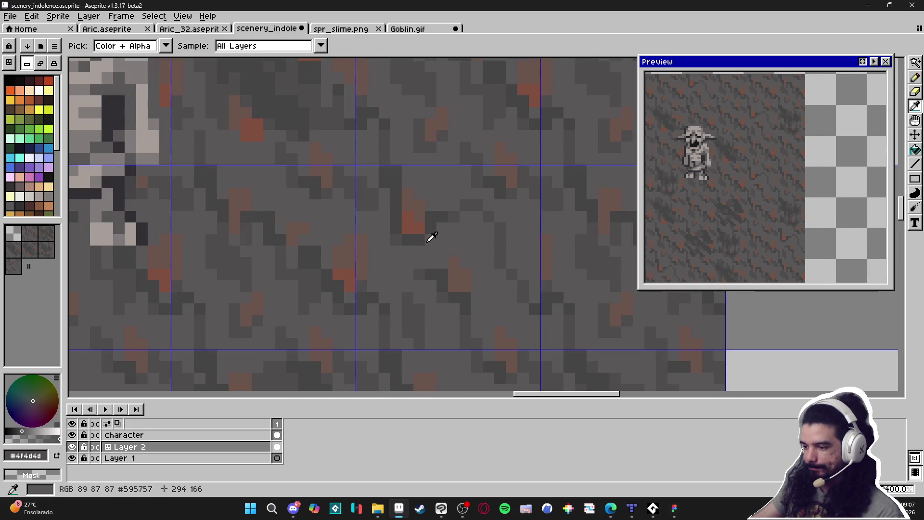
scroll(440, 250, down, 5)
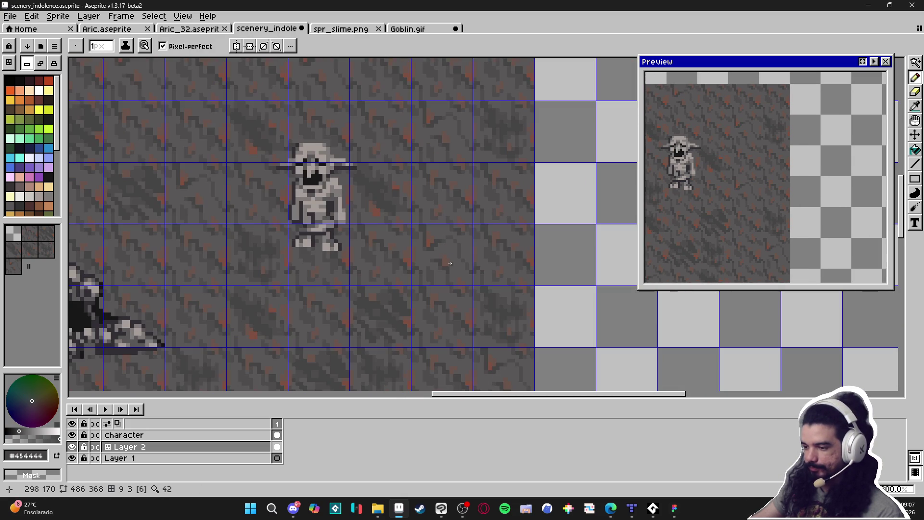
scroll(439, 235, up, 3)
alt+click(439, 234)
alt+click(445, 243)
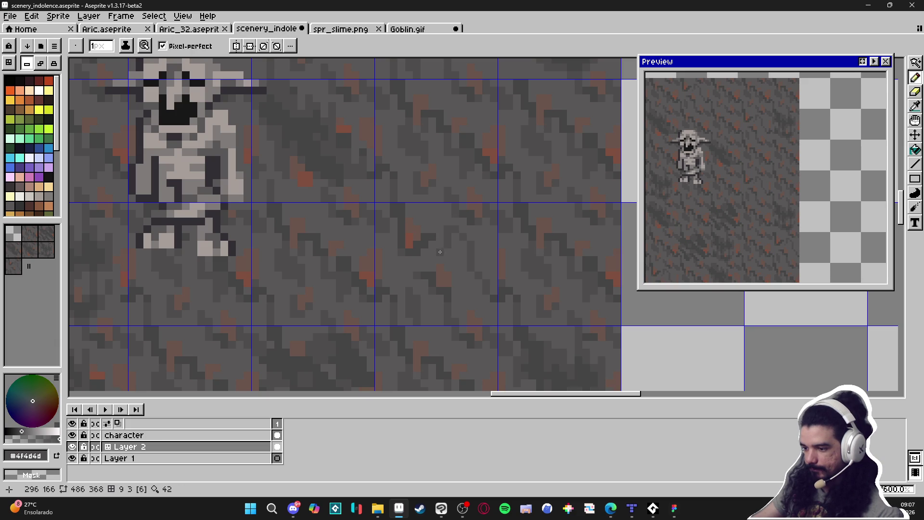
key(alt)
alt+click(438, 235)
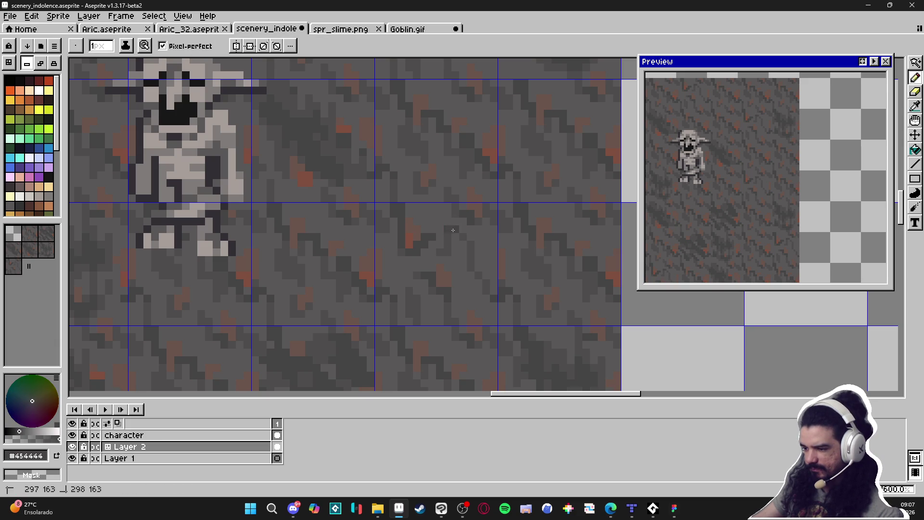
scroll(469, 278, down, 4)
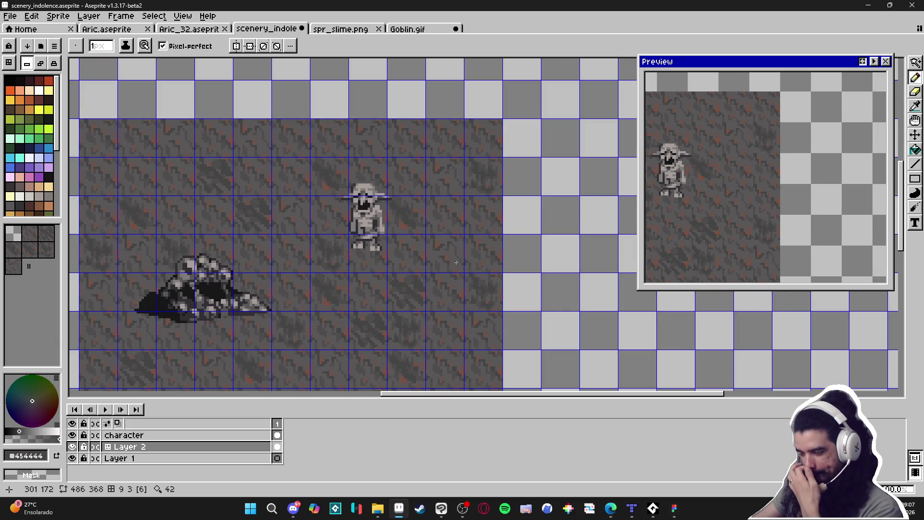
scroll(443, 240, up, 4)
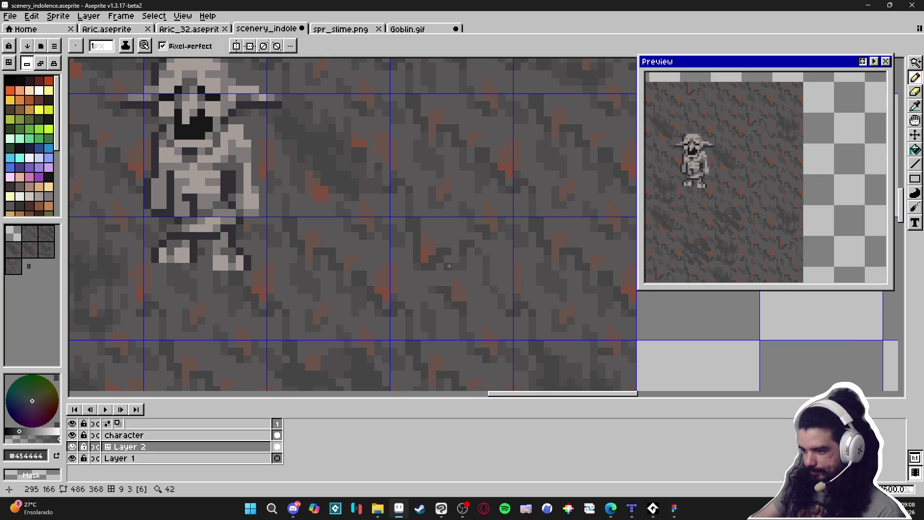
alt+click(447, 259)
scroll(446, 260, down, 4)
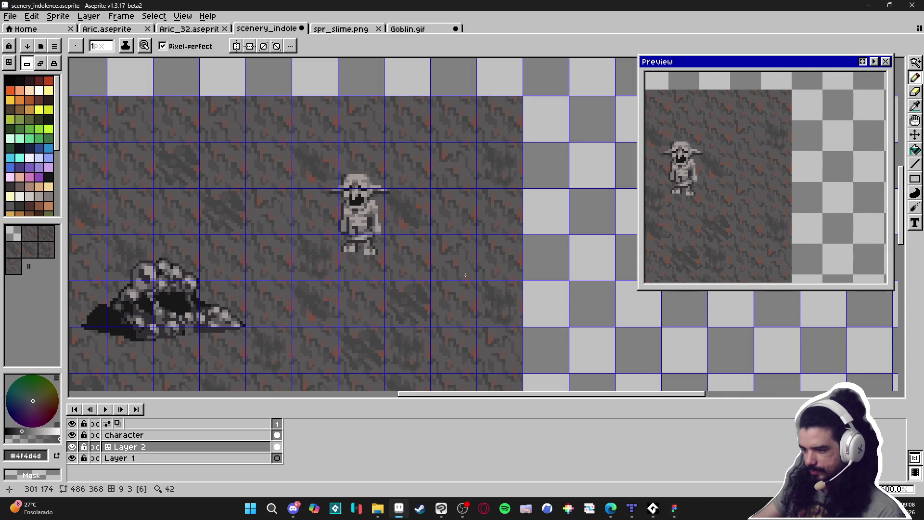
scroll(470, 275, down, 2)
scroll(486, 255, up, 6)
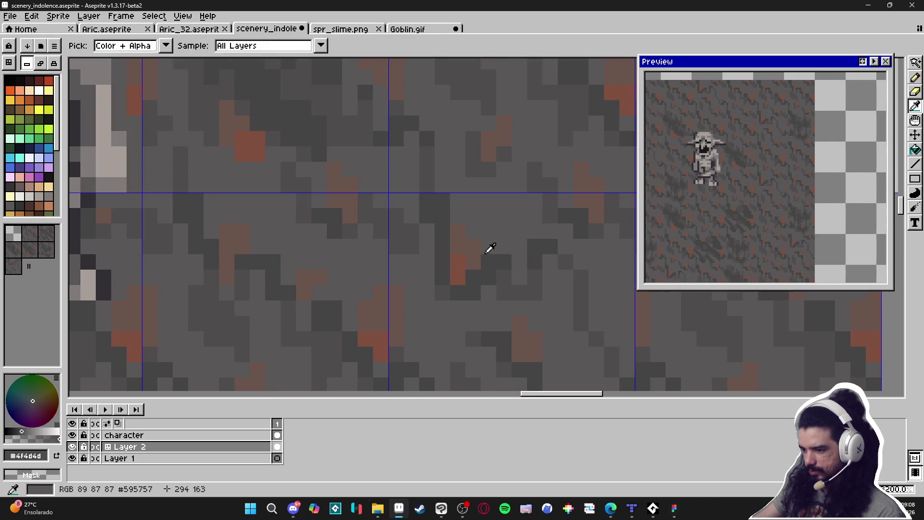
alt+click(483, 246)
alt+click(483, 246)
- Retouch with a 2px then 1px brush using greys #595757 and #4f4d4d
scroll(484, 246, down, 5)
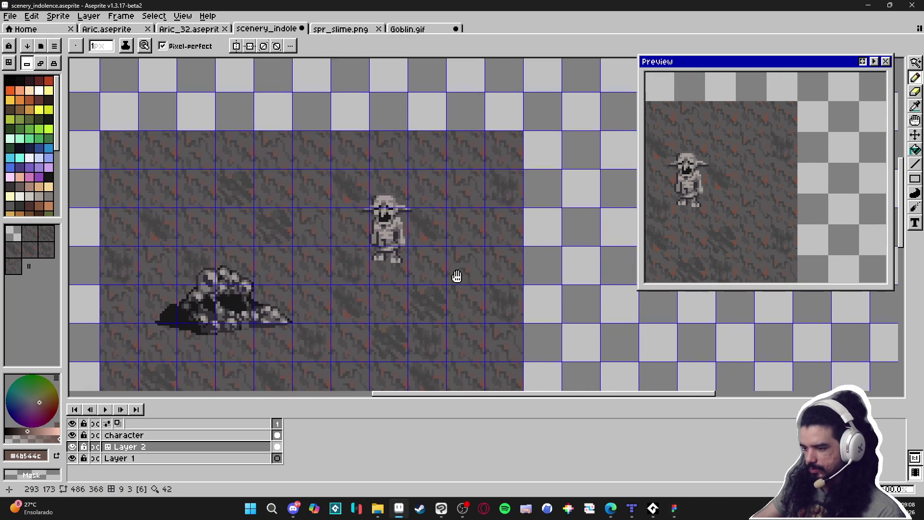
scroll(472, 289, up, 4)
key(plus)
alt+click(470, 266)
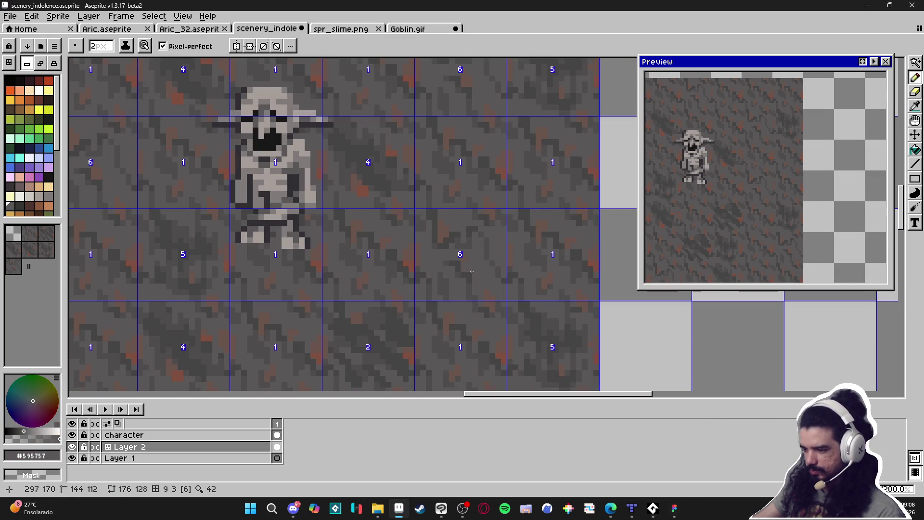
key(minus)
scroll(469, 265, up, 2)
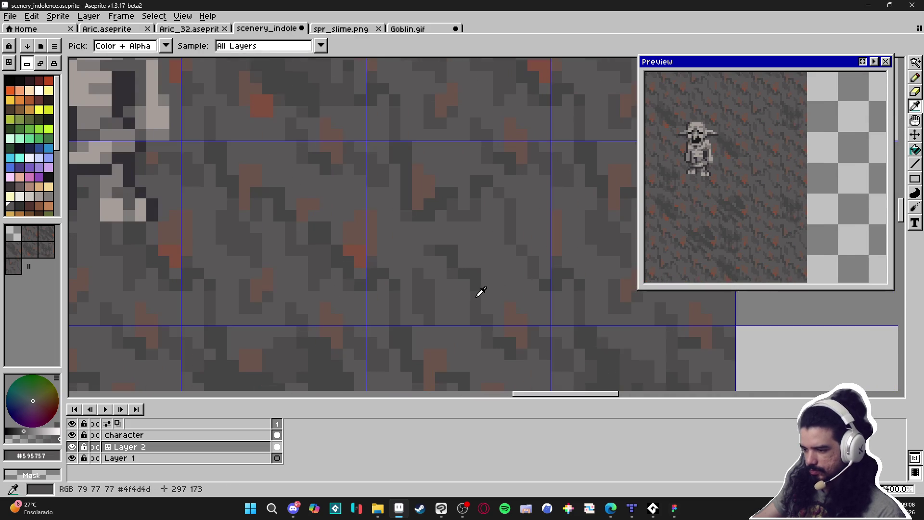
alt+click(481, 291)
scroll(471, 264, down, 3)
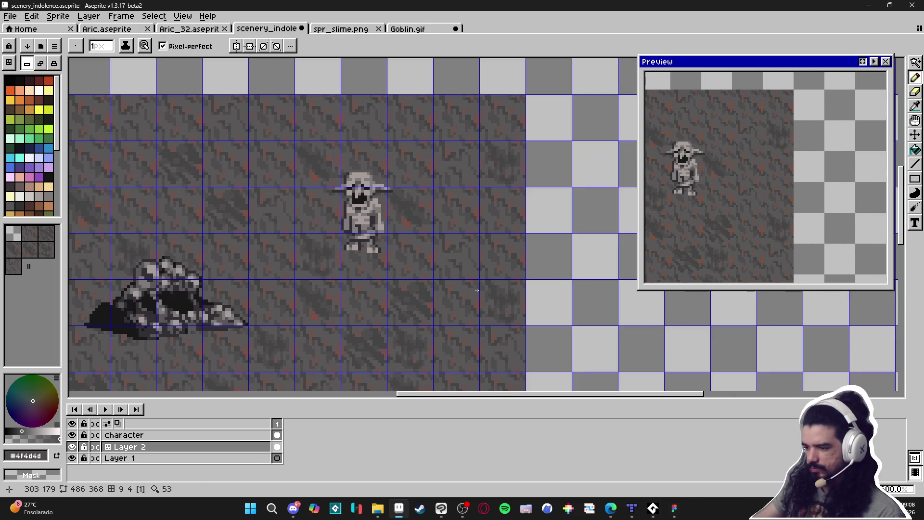
scroll(457, 269, down, 2)
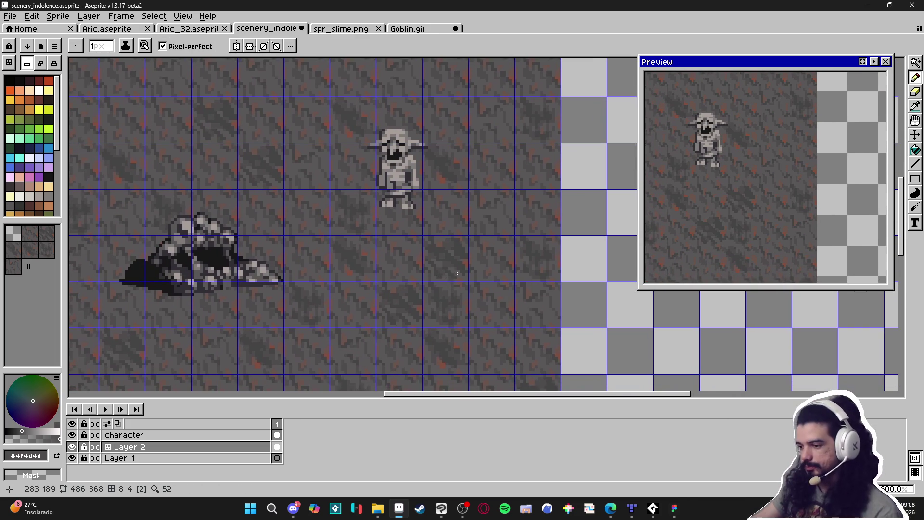
scroll(506, 240, up, 3)
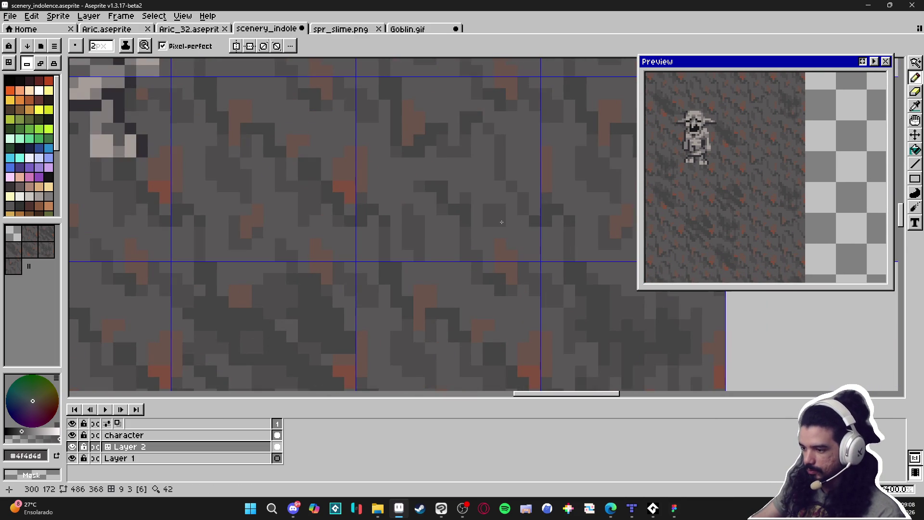
- Pick grey #4f4d4d from the ground and save scenery_indolence.aseprite
key(v)
key(b)
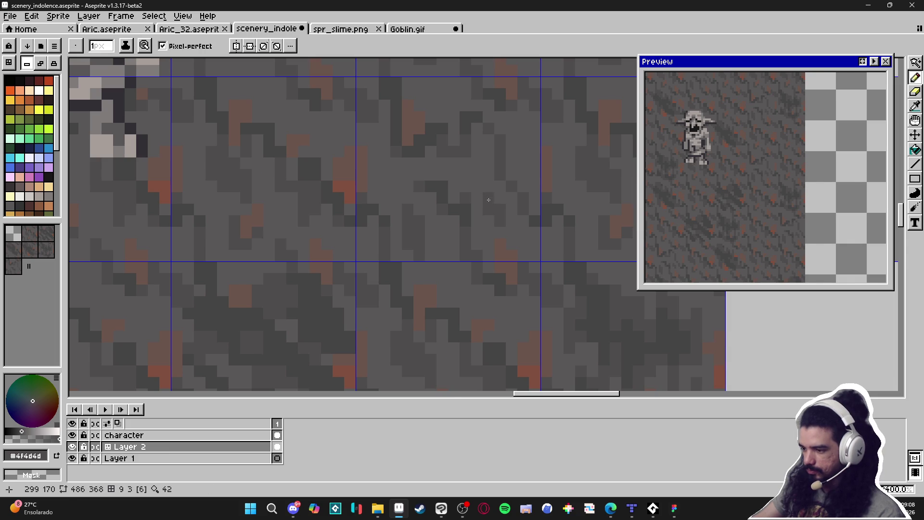
scroll(494, 253, down, 3)
scroll(481, 251, up, 1)
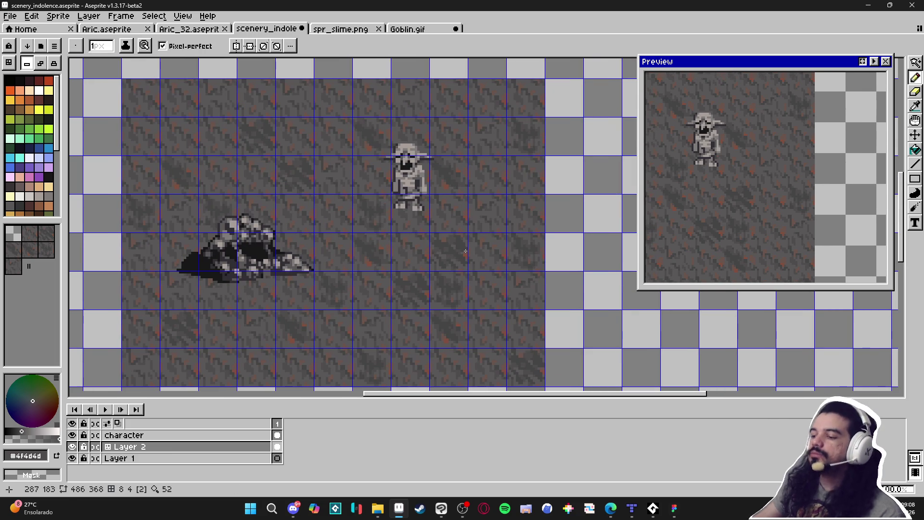
scroll(462, 237, down, 2)
scroll(460, 207, up, 6)
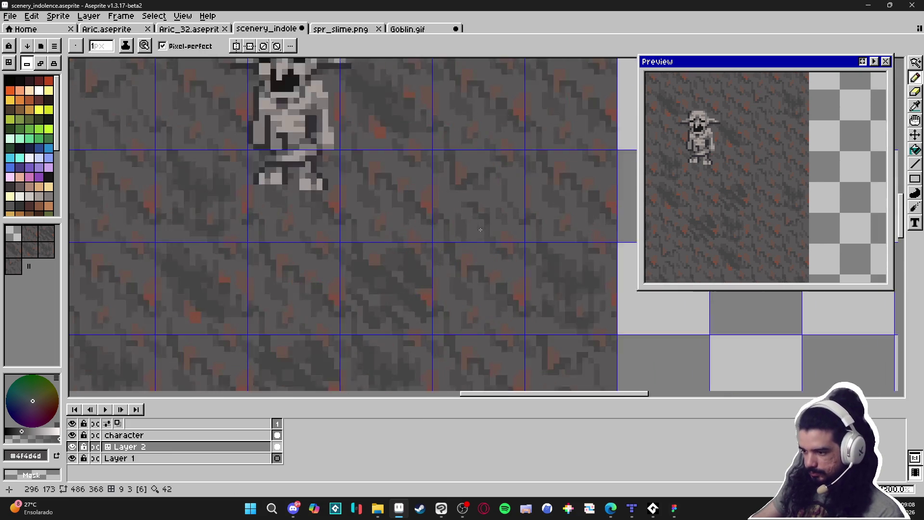
alt+click(451, 186)
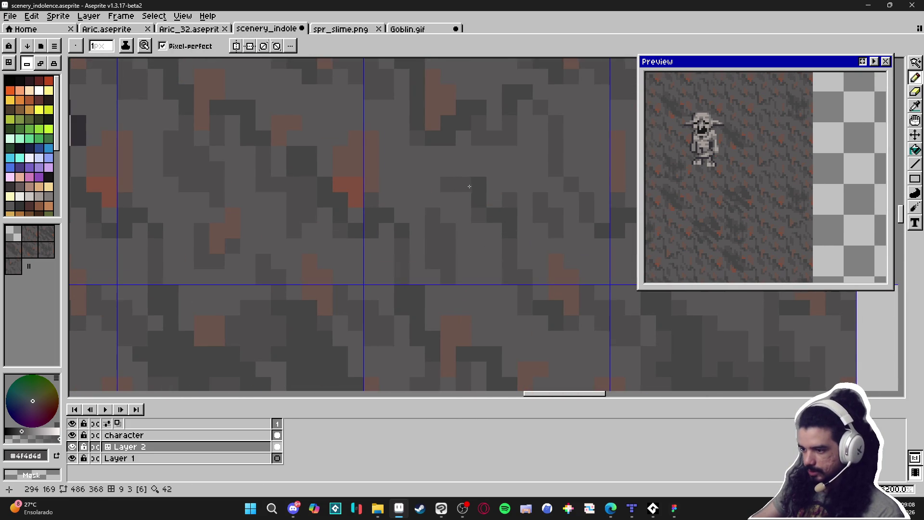
scroll(483, 255, down, 5)
key(ctrl+s)
scroll(417, 241, left, 1)
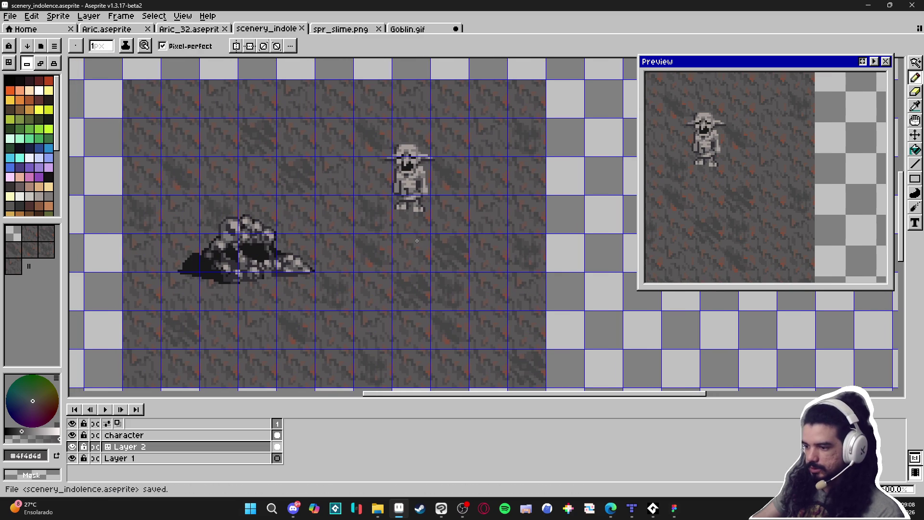
- Eyedrop #595757 from the ground, paint a grey pixel, and hide the tile grid
scroll(419, 238, up, 5)
alt+click(469, 241)
click(469, 241)
scroll(468, 241, down, 5)
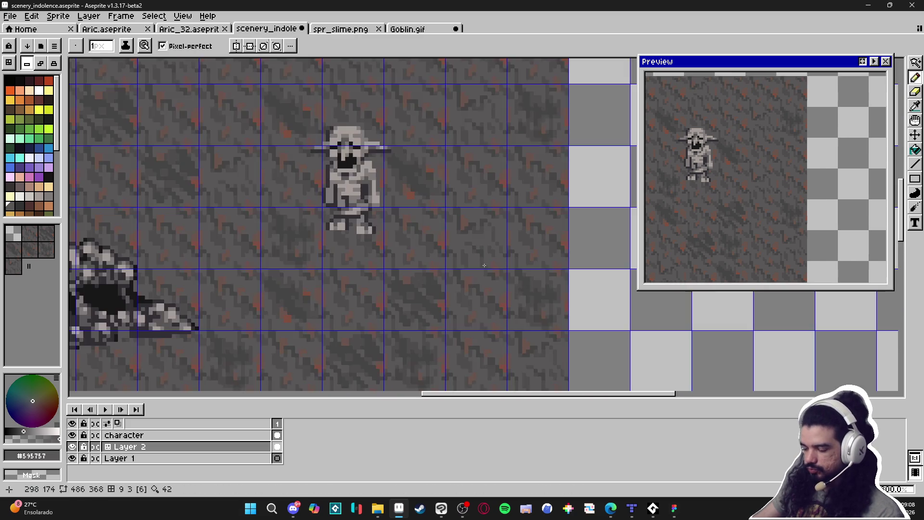
scroll(478, 233, up, 1)
scroll(428, 255, down, 1)
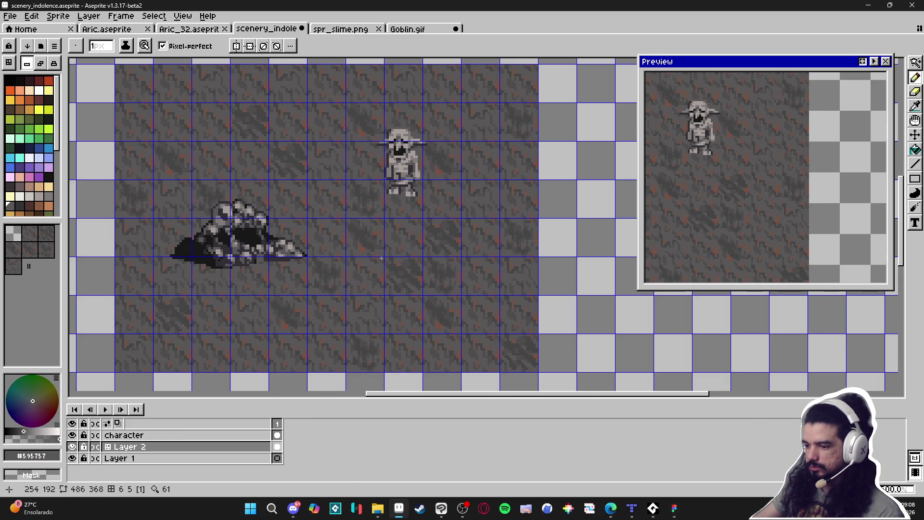
key(ctrl+apostrophe)
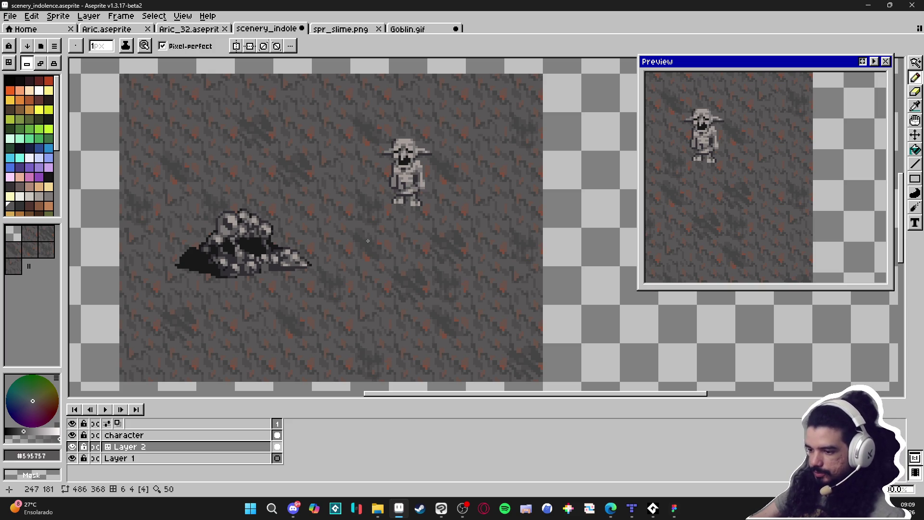
- Show the grid, switch the tilemap layer to tile mode, choose the second ground tile, then hide the grid
key(ctrl+apostrophe)
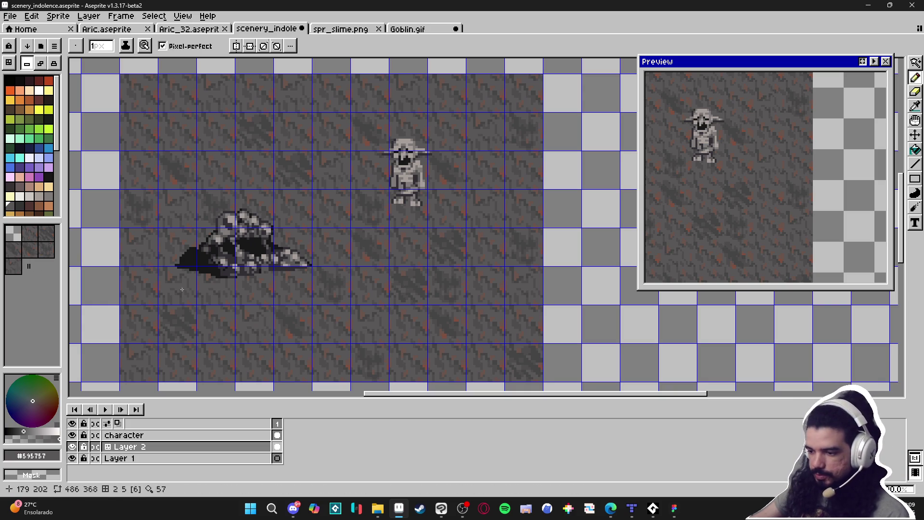
click(21, 270)
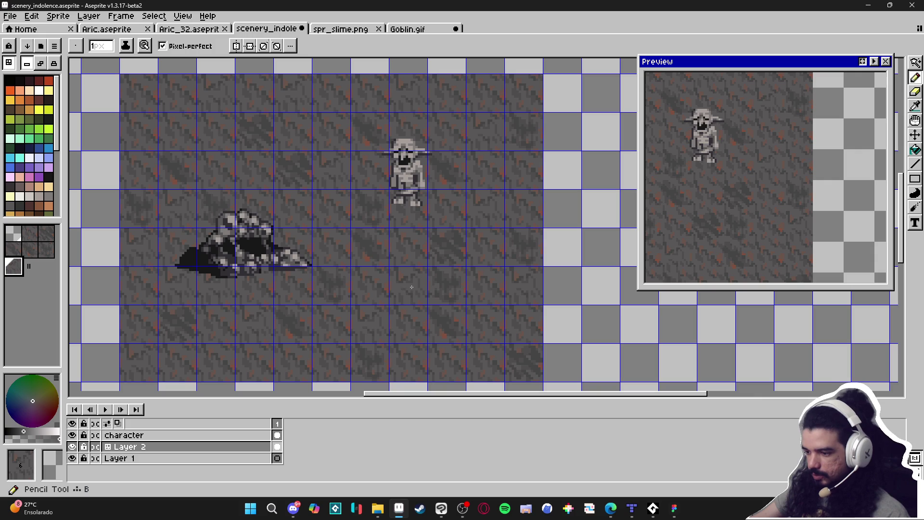
click(30, 233)
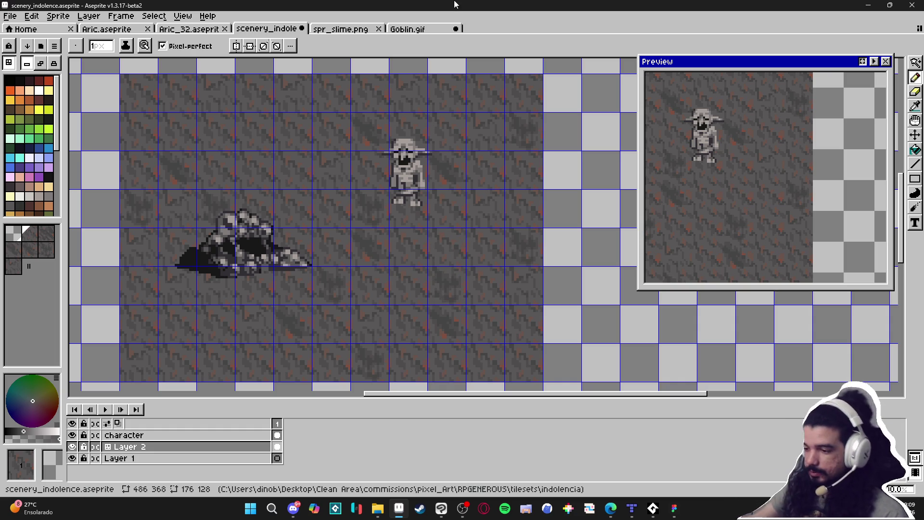
key(ctrl+apostrophe)
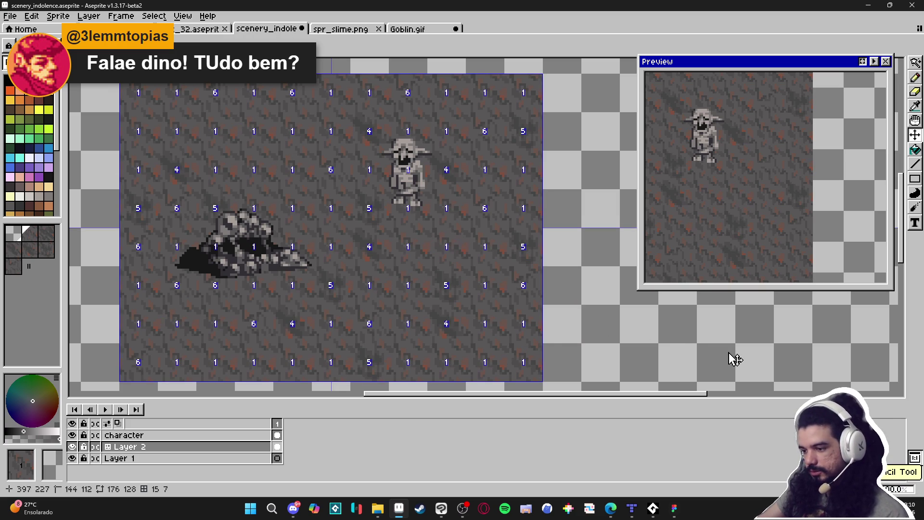
- Hide the tile index numbers, show the tile grid and paint a ground tile onto the map
key(Tab)
click(30, 234)
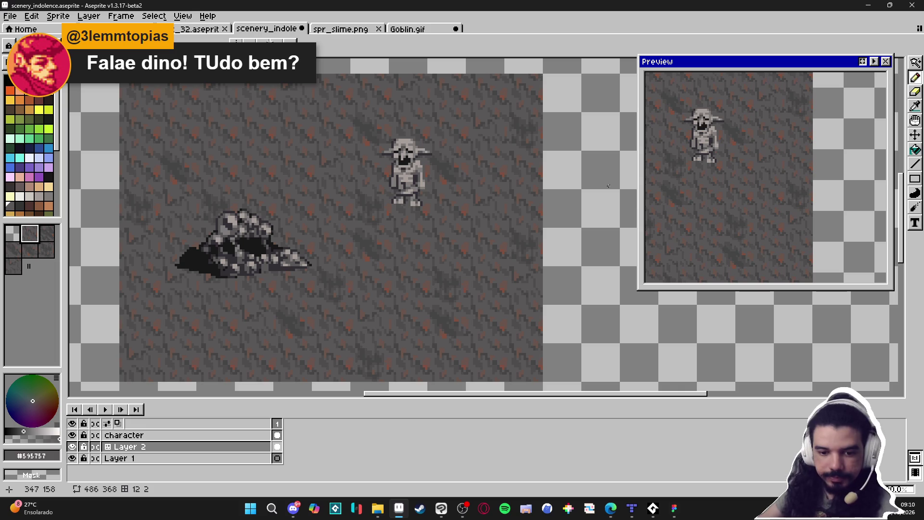
key(ctrl+')
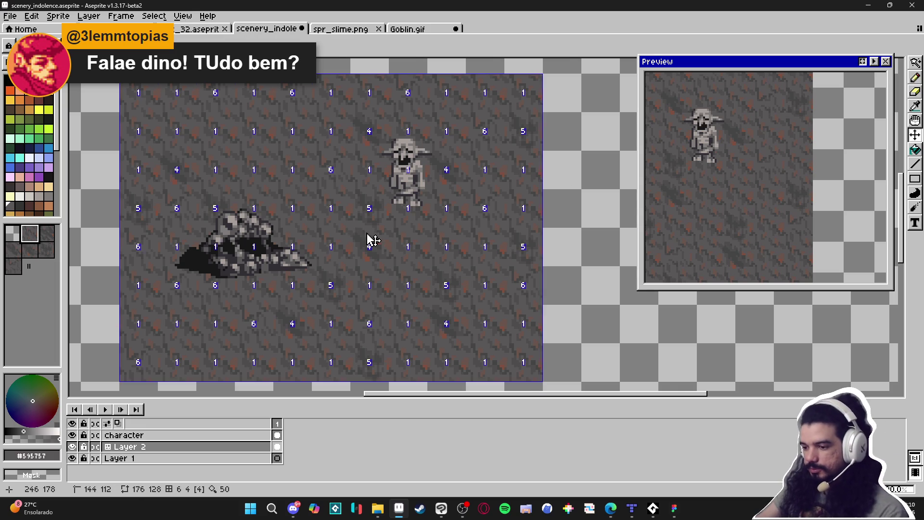
scroll(366, 236, up, 3)
scroll(327, 243, down, 3)
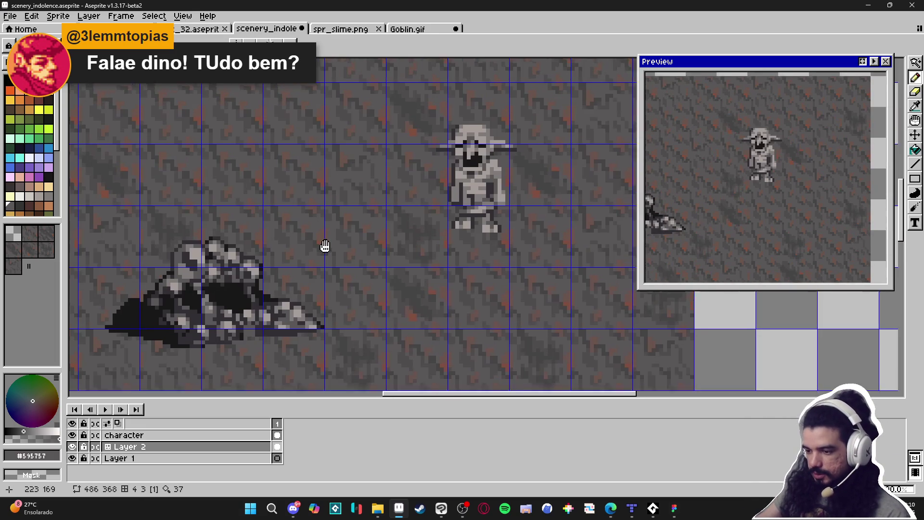
scroll(435, 274, up, 3)
scroll(297, 258, up, 2)
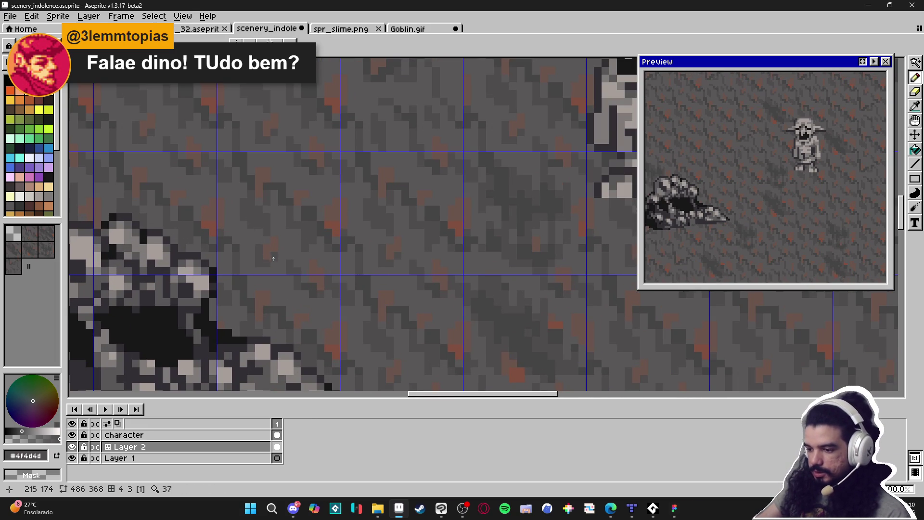
click(260, 242)
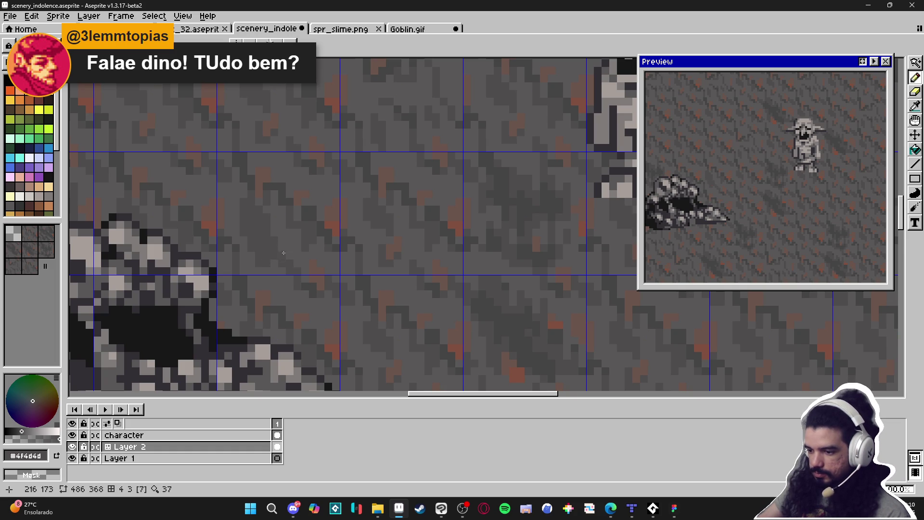
- Sample the grey #595757 from the ground
scroll(287, 285, down, 4)
scroll(287, 285, up, 2)
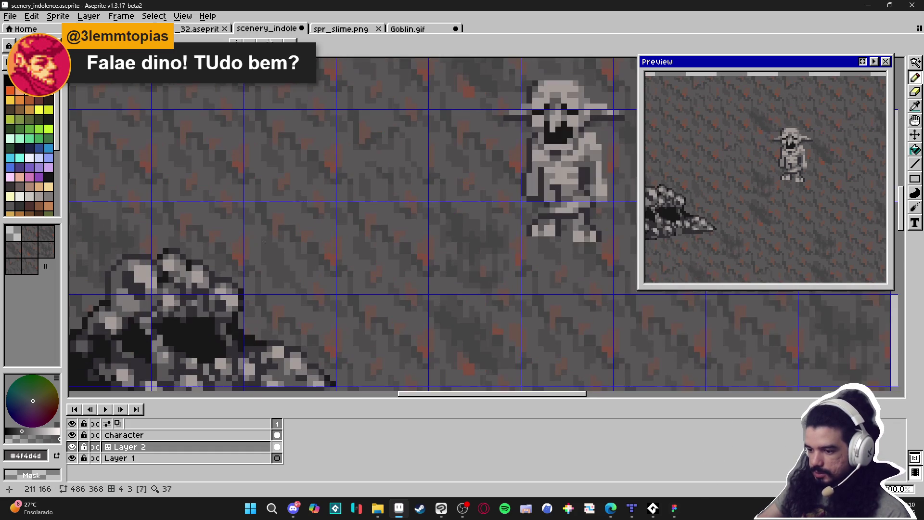
scroll(257, 254, up, 2)
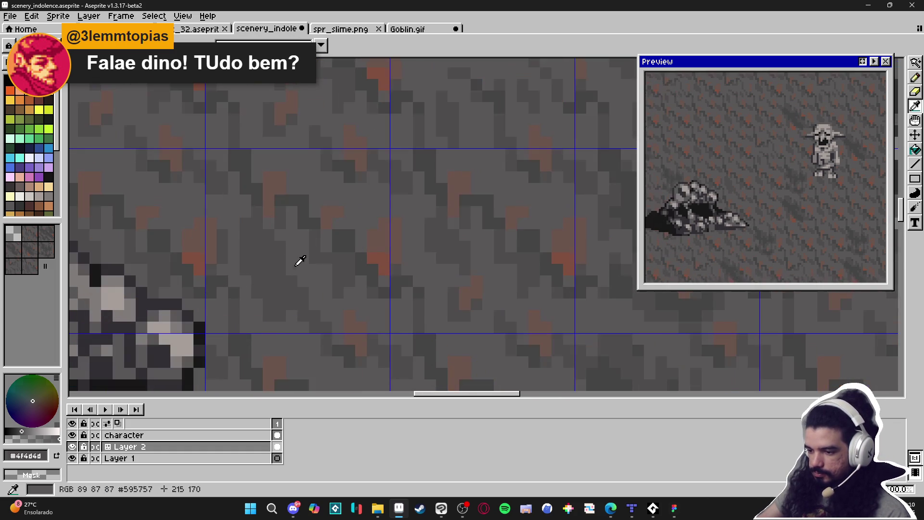
alt+click(283, 235)
- Choose a rock tile from the tileset and place it on the left of the map
scroll(270, 238, down, 4)
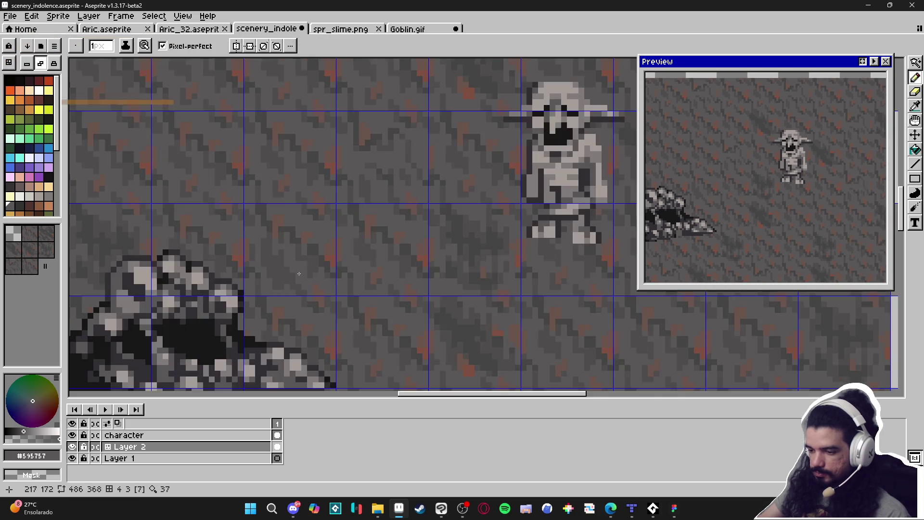
scroll(303, 283, up, 2)
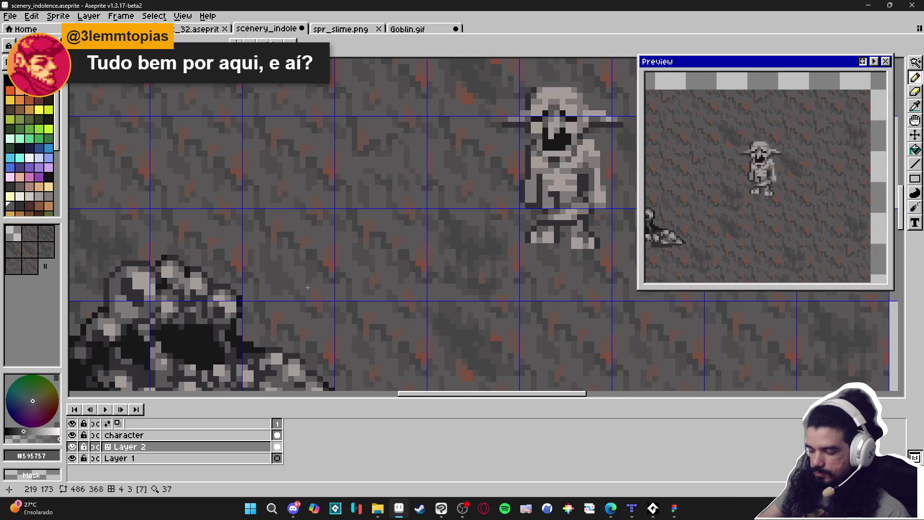
scroll(296, 278, down, 2)
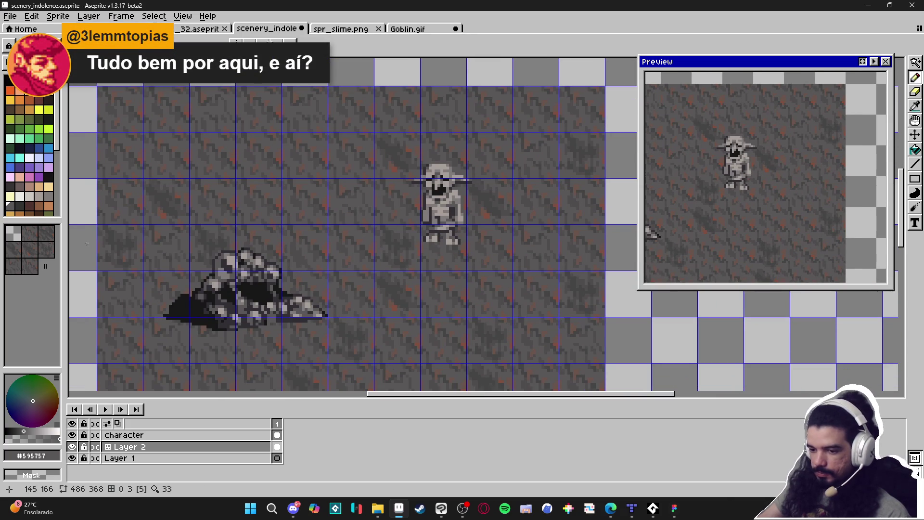
click(30, 266)
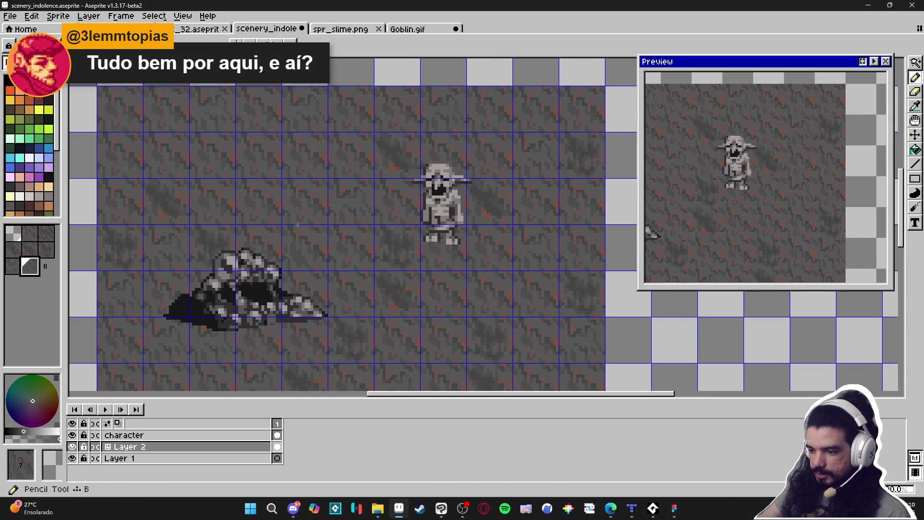
scroll(199, 152, down, 1)
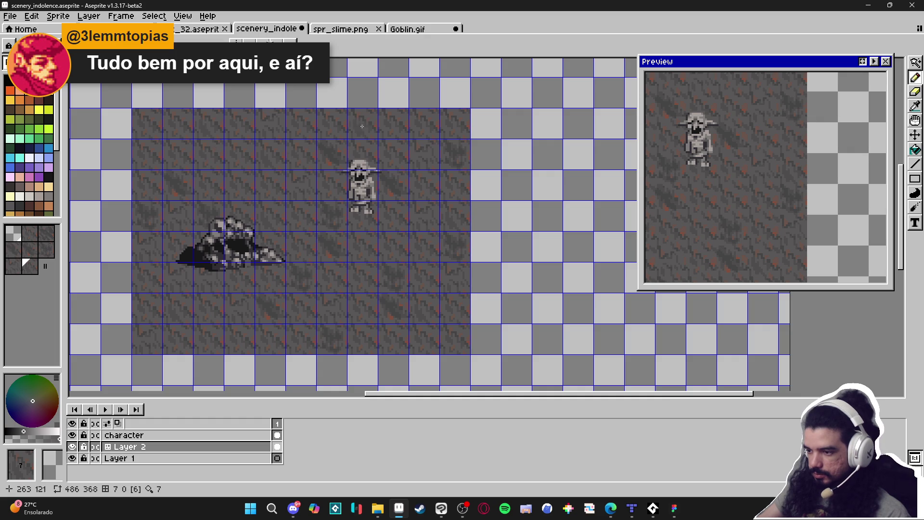
click(395, 127)
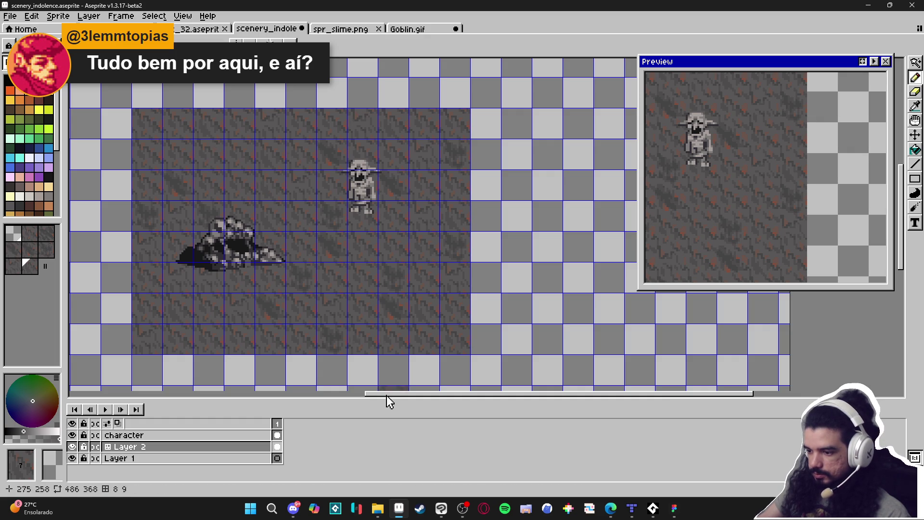
click(134, 269)
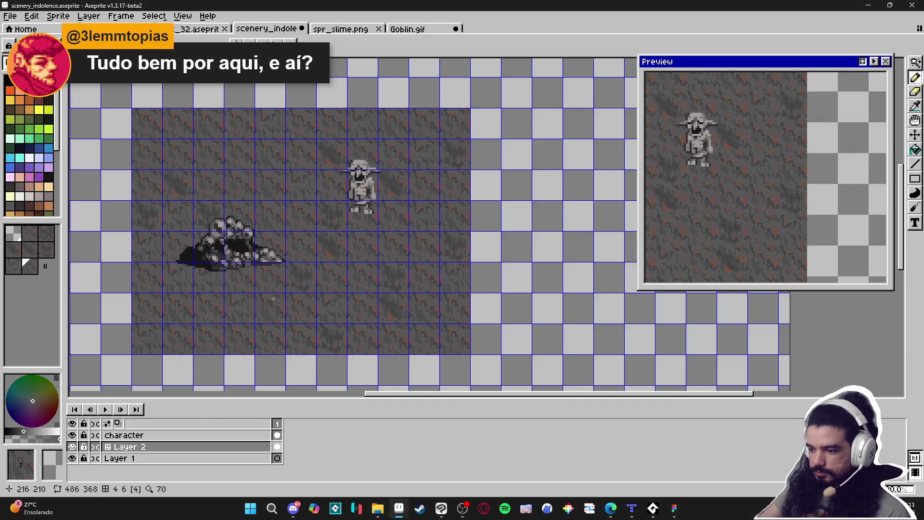
- Pick the green palette colour and hide the tile grid over the canvas
click(39, 129)
key(ctrl+apostrophe)
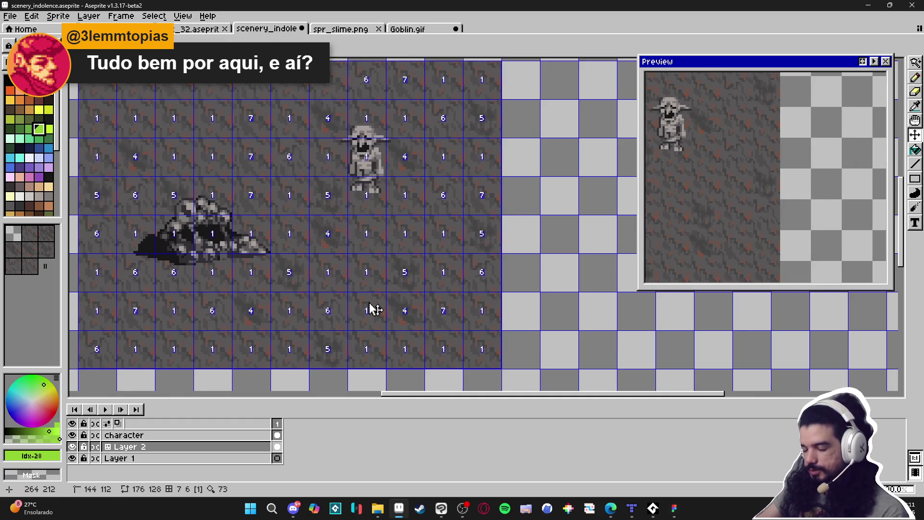
scroll(378, 309, left, 2)
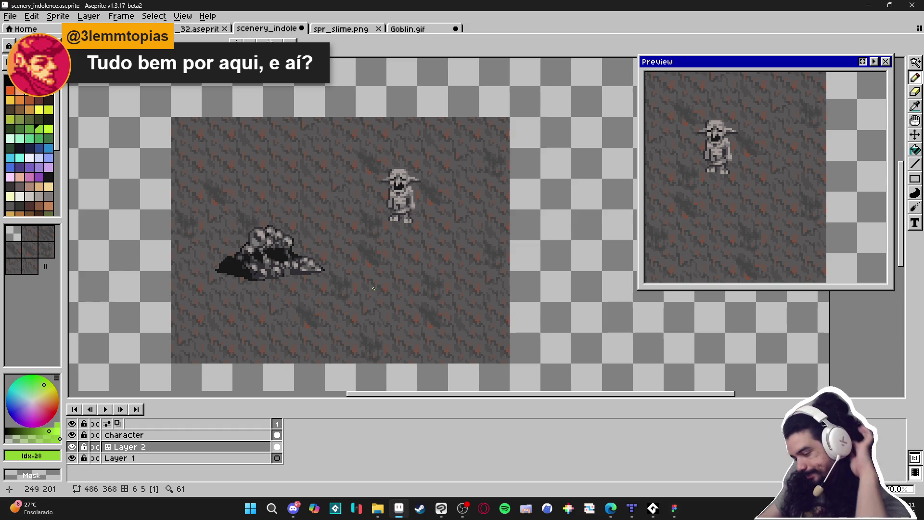
scroll(313, 250, up, 1)
scroll(337, 269, left, 1)
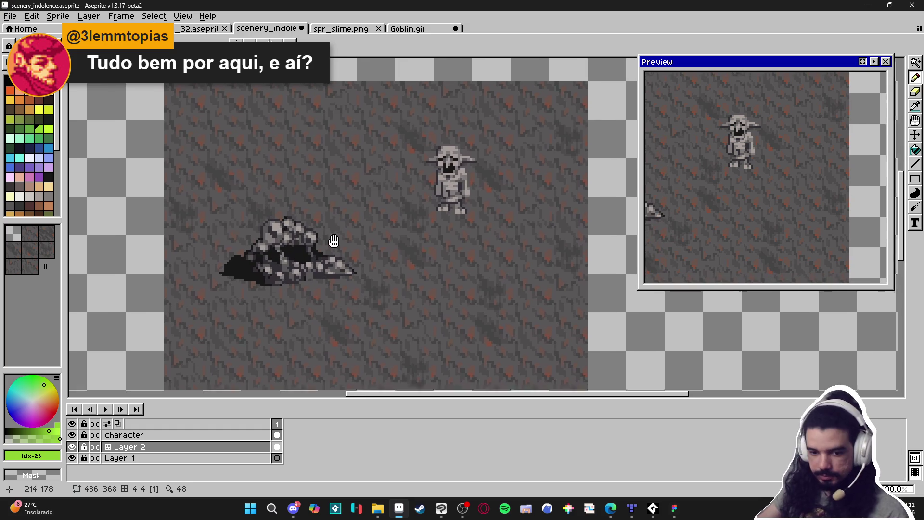
scroll(337, 271, down, 1)
scroll(348, 257, right, 1)
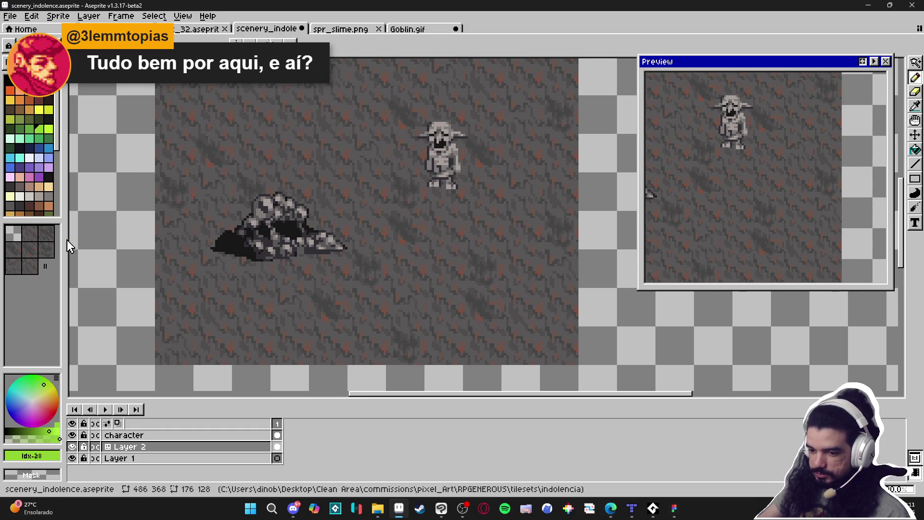
- Pick ground tiles and the dark red colour, toggling between whole-tile and pixel drawing
click(34, 267)
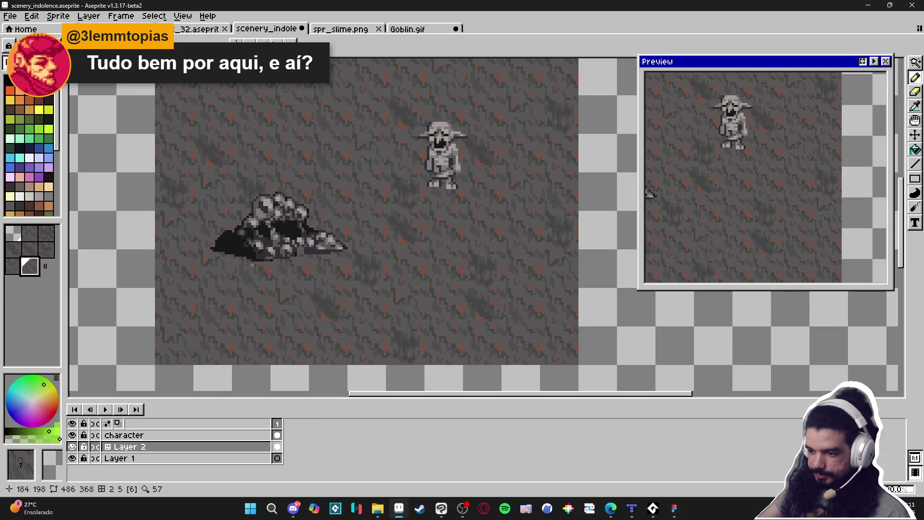
scroll(240, 274, down, 1)
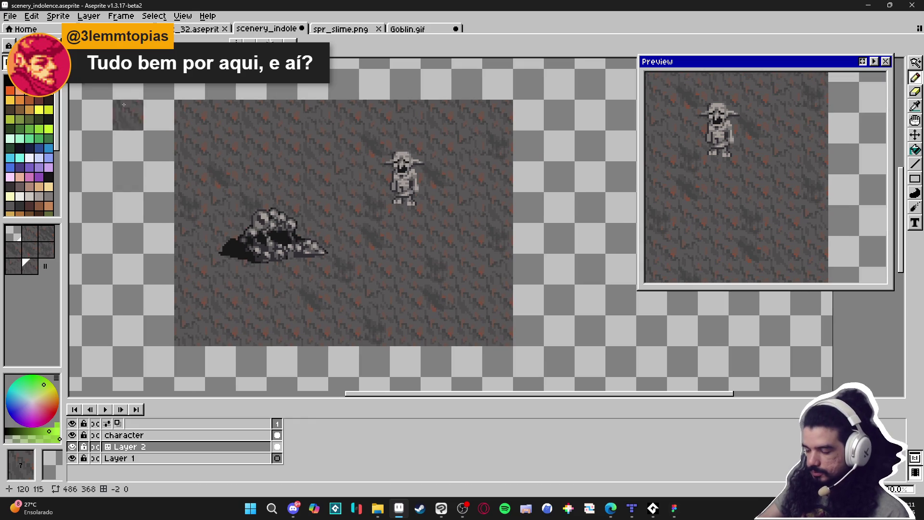
click(39, 103)
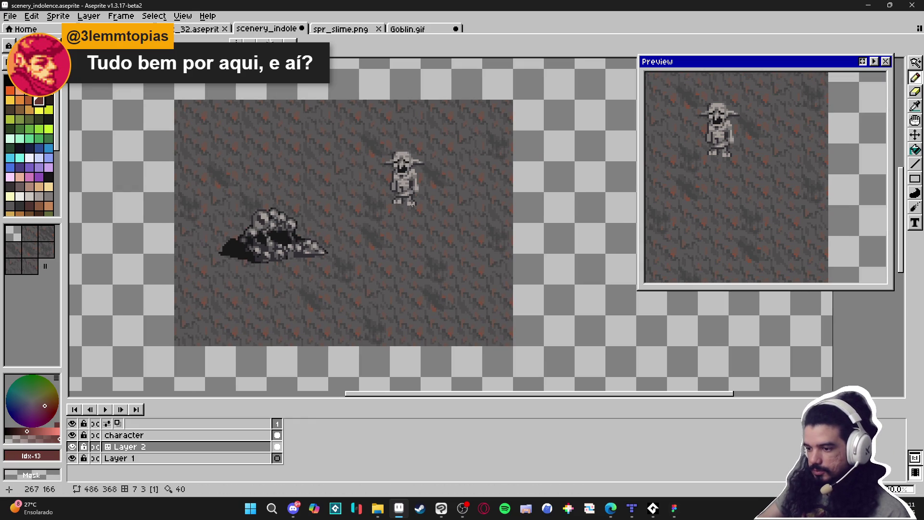
key(space+Tab)
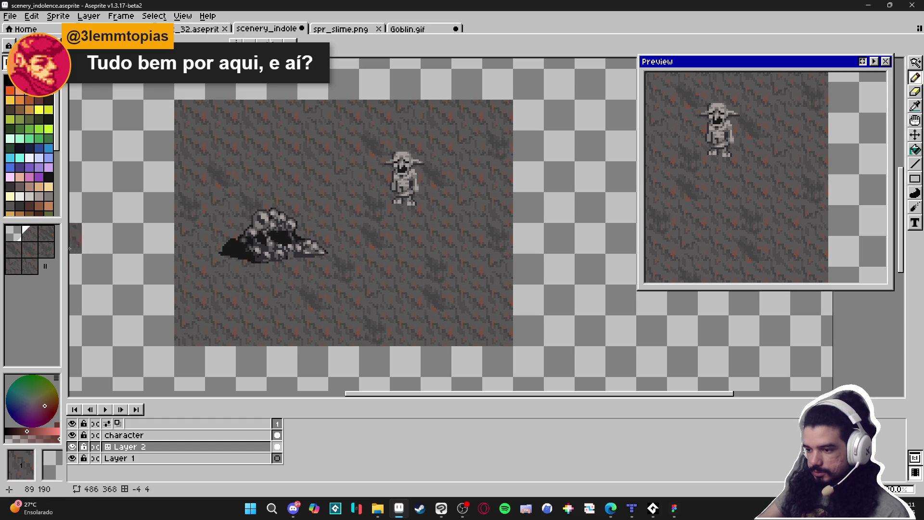
key(space+Tab)
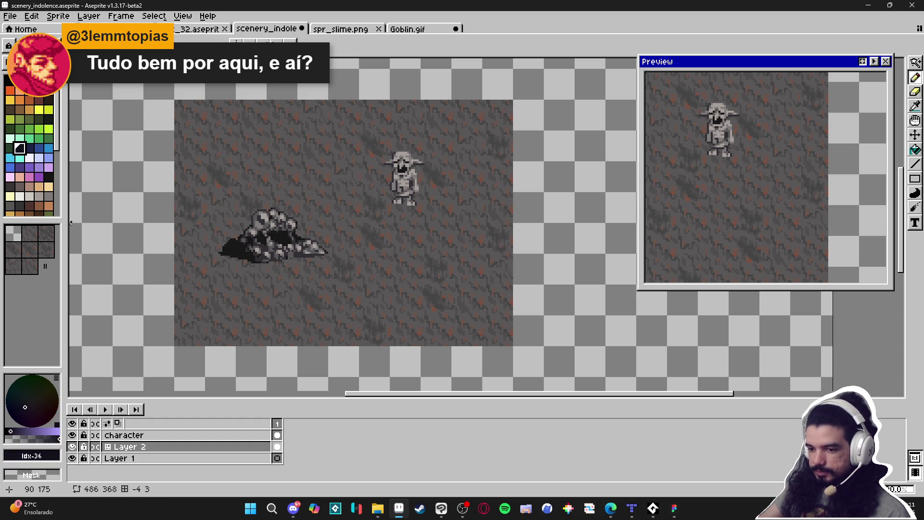
click(21, 270)
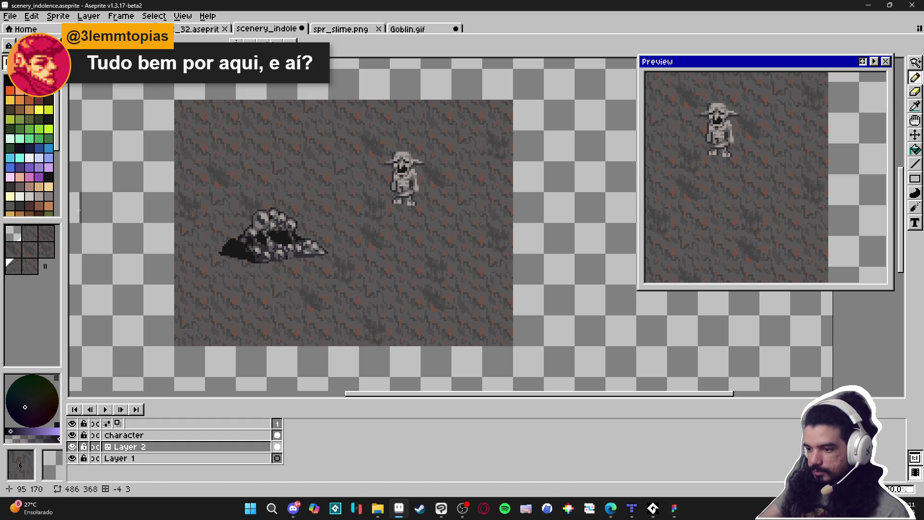
key(space+Tab)
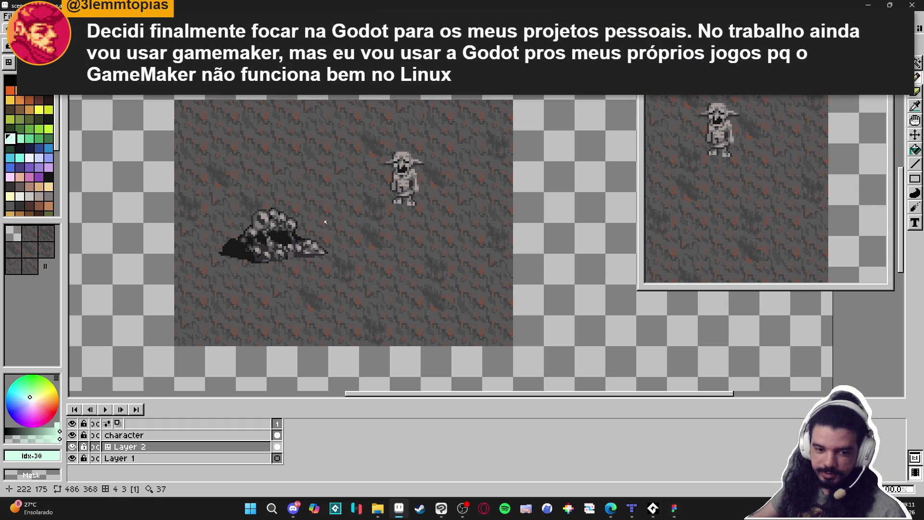
- Switch from Aseprite to Discord, back to Aseprite, then to Edge's X media tab
click(294, 509)
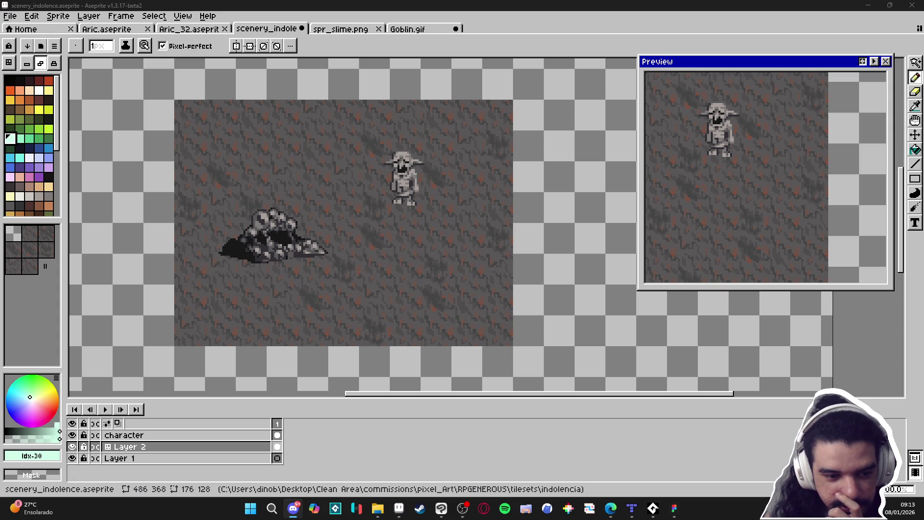
key(alt+Tab)
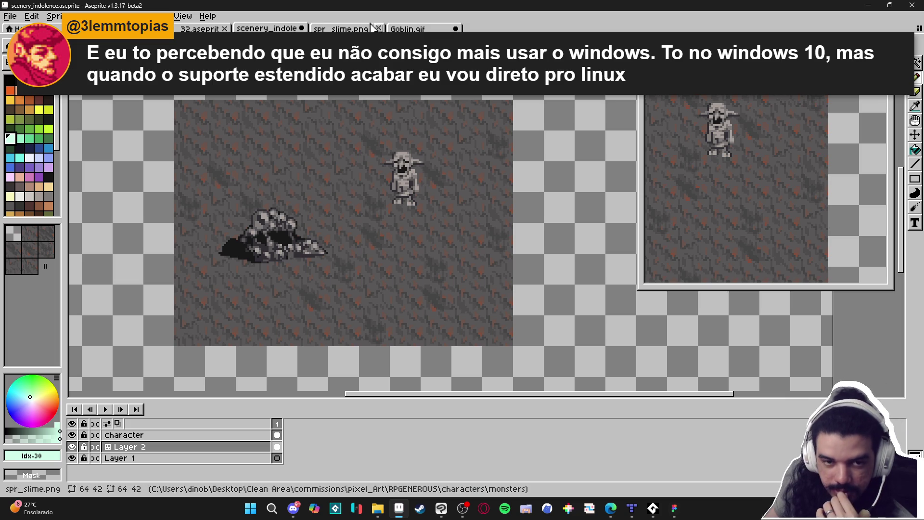
key(alt+Tab)
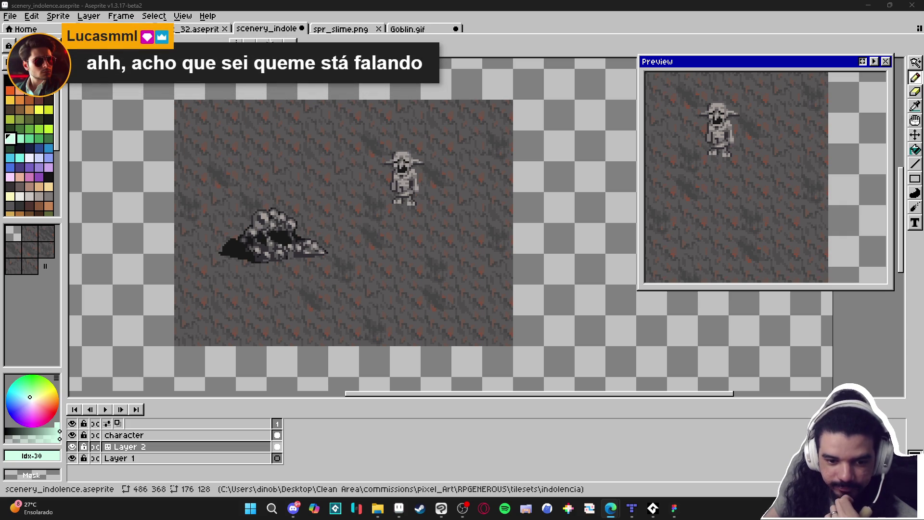
key(alt+Tab)
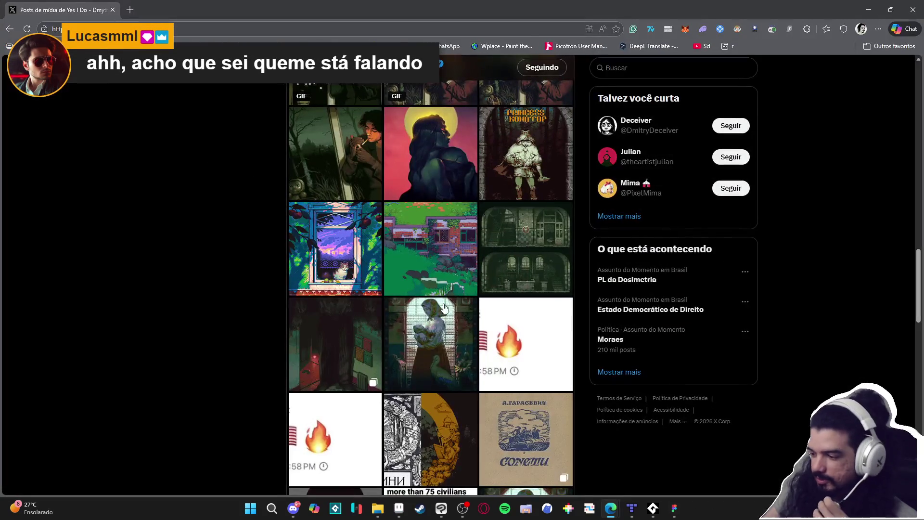
- View the green room, teal pink-pole and shop-front pixel-art posts enlarged
click(508, 274)
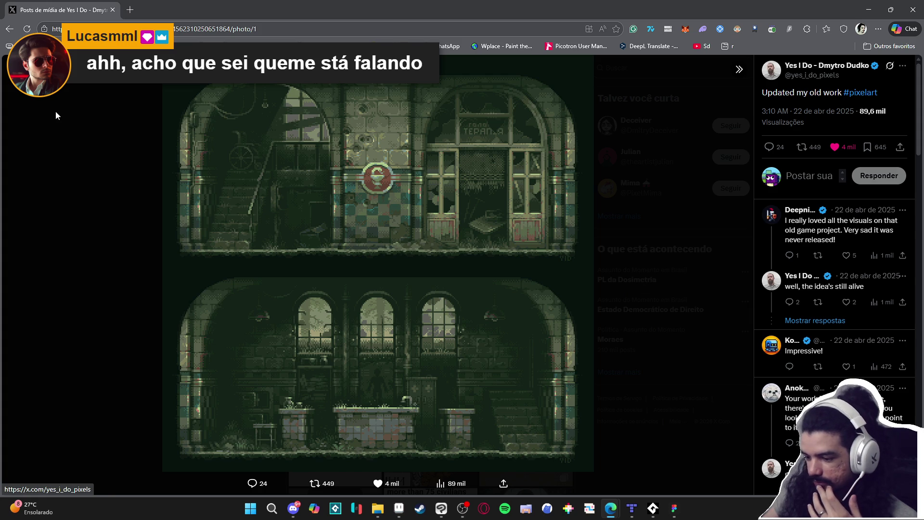
key(Escape)
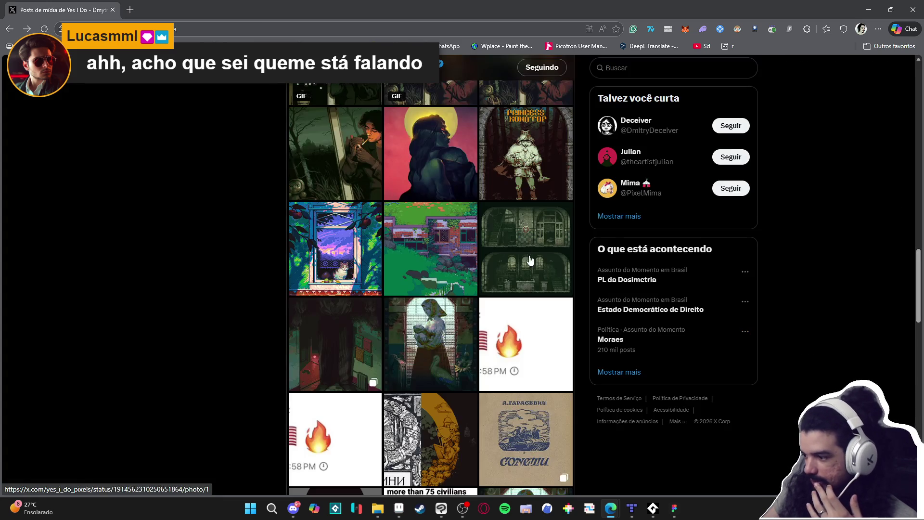
scroll(449, 311, down, 6)
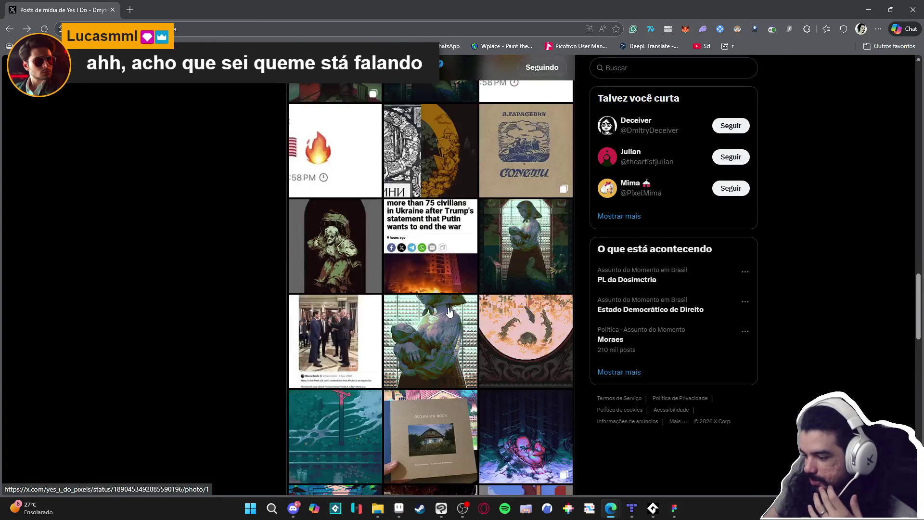
scroll(449, 311, down, 2)
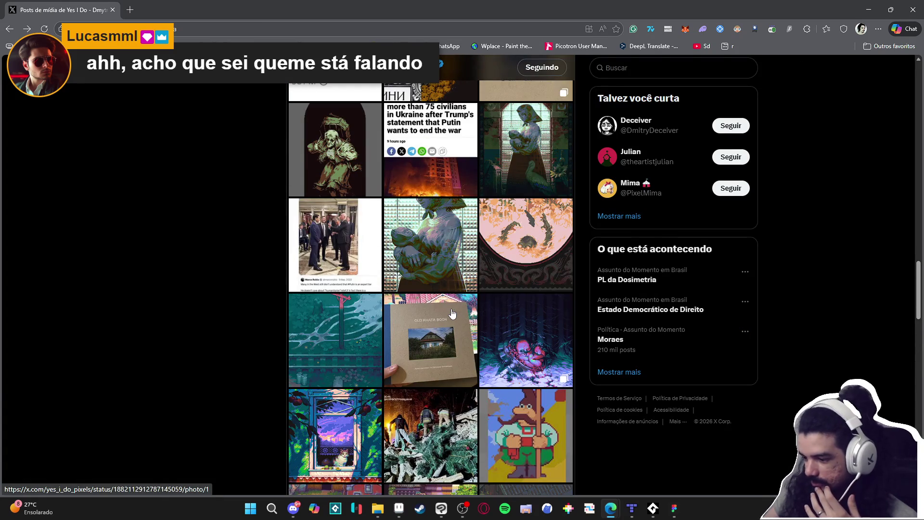
scroll(453, 314, down, 2)
click(315, 282)
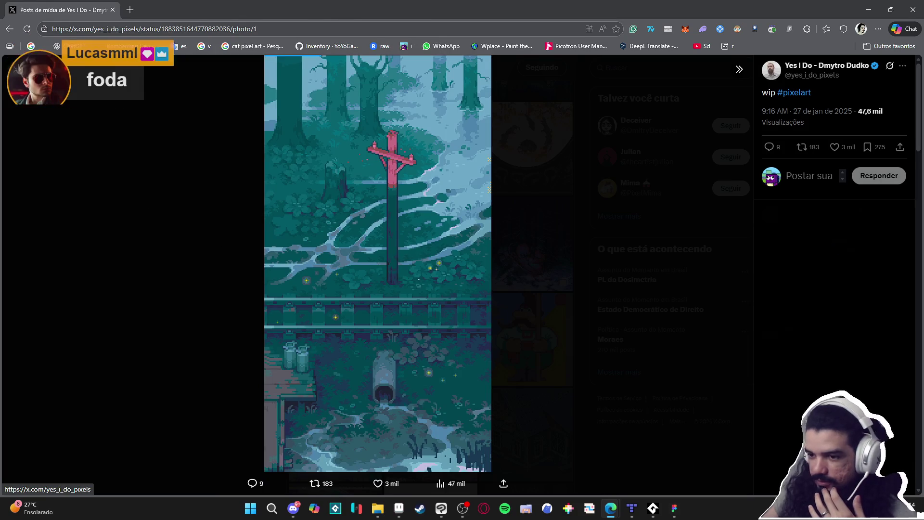
click(153, 165)
scroll(452, 302, down, 3)
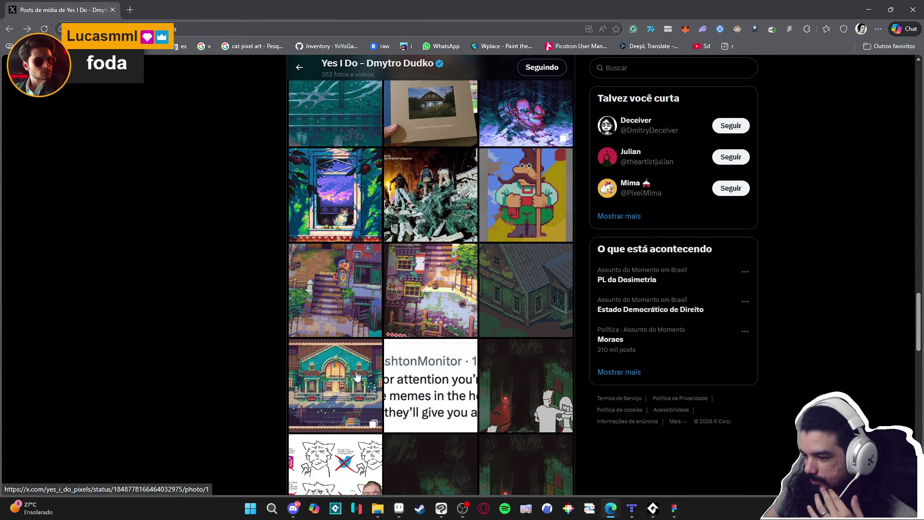
scroll(357, 376, down, 5)
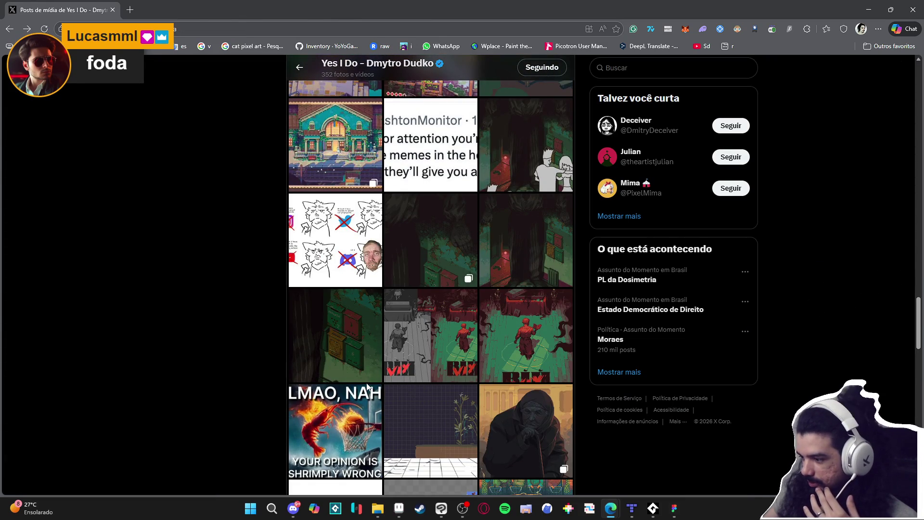
scroll(367, 386, down, 4)
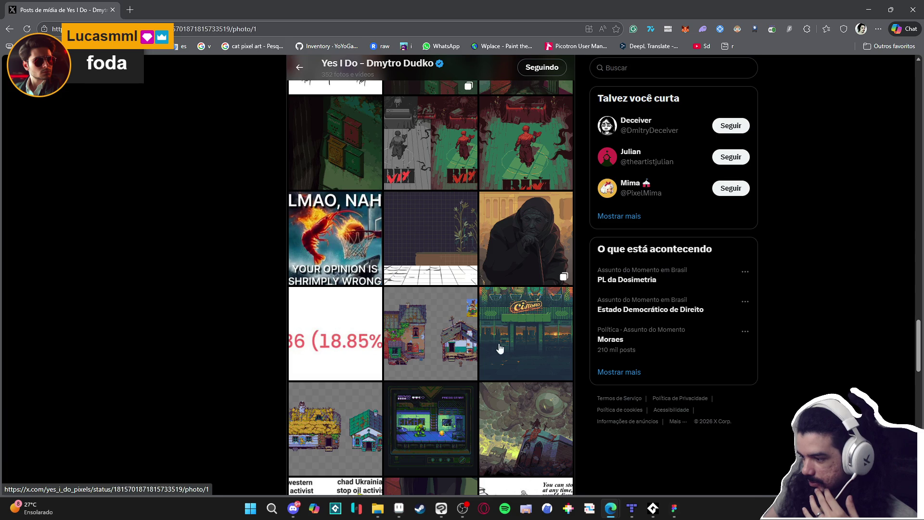
click(500, 348)
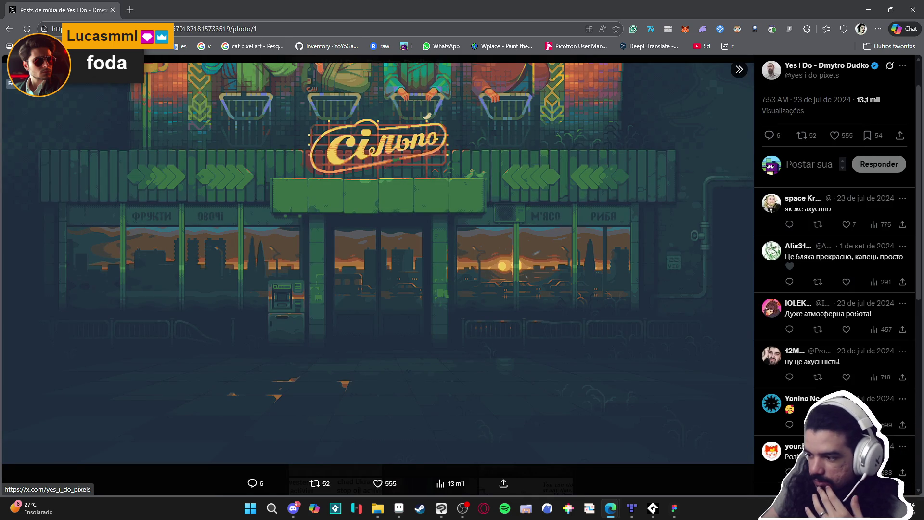
key(Escape)
- View the railway bridge landscape and the railway-station artwork full size
scroll(356, 316, down, 4)
scroll(355, 315, down, 4)
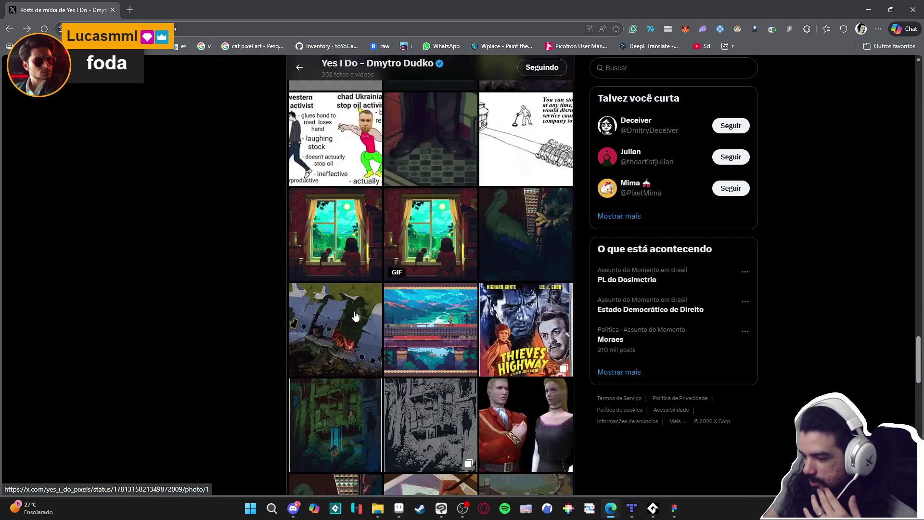
scroll(355, 316, down, 4)
scroll(423, 264, up, 2)
click(441, 251)
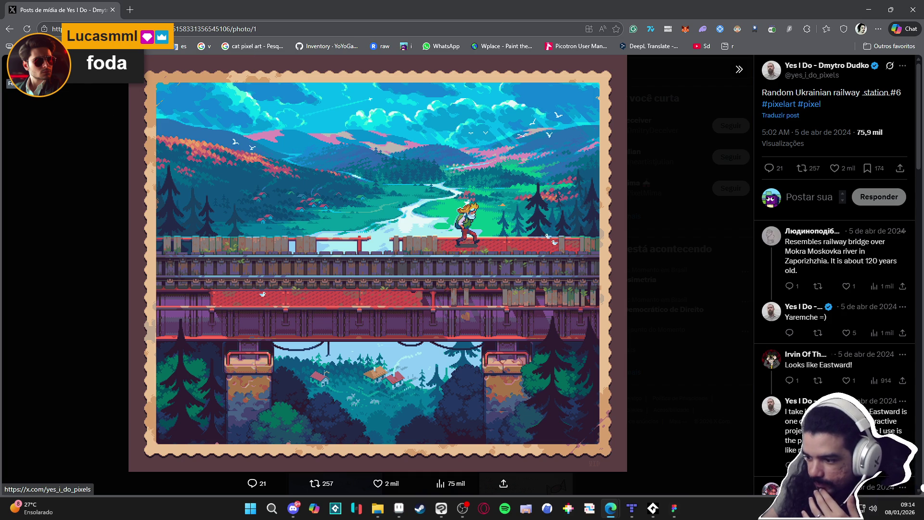
key(Escape)
scroll(263, 281, down, 4)
scroll(264, 282, down, 5)
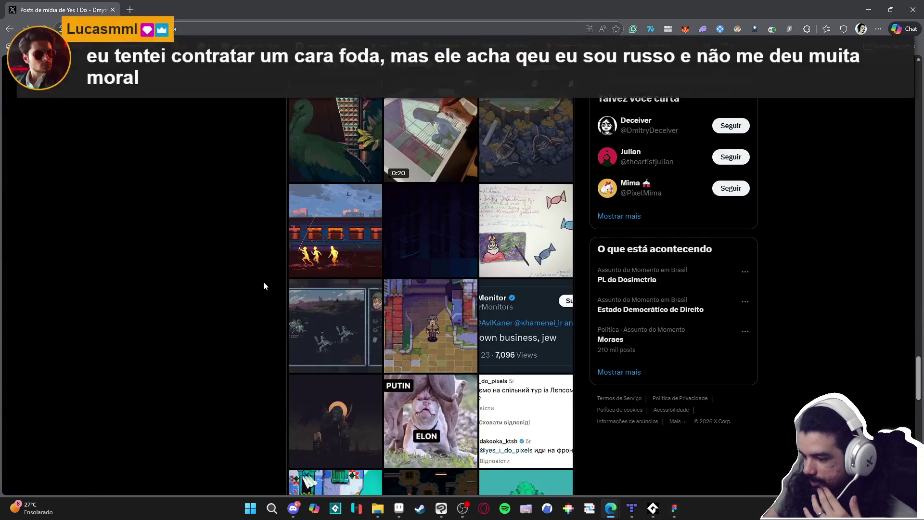
scroll(268, 284, down, 5)
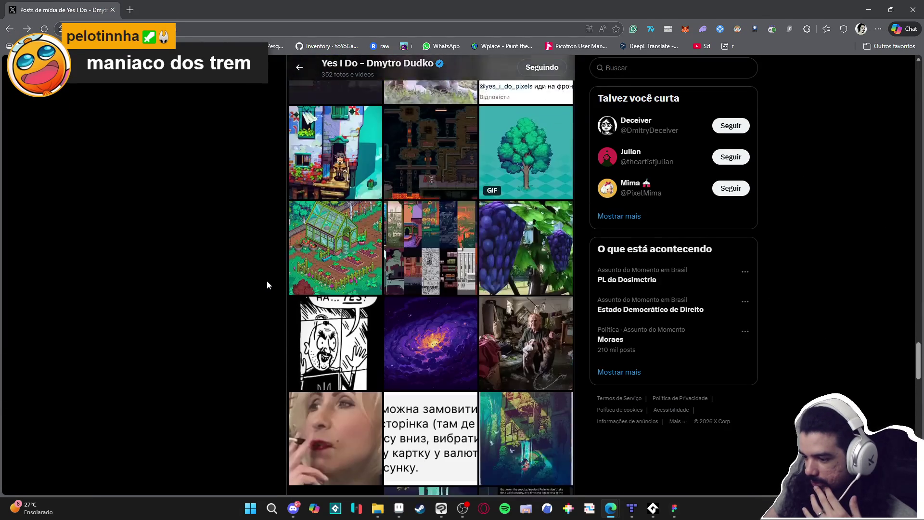
scroll(270, 289, down, 4)
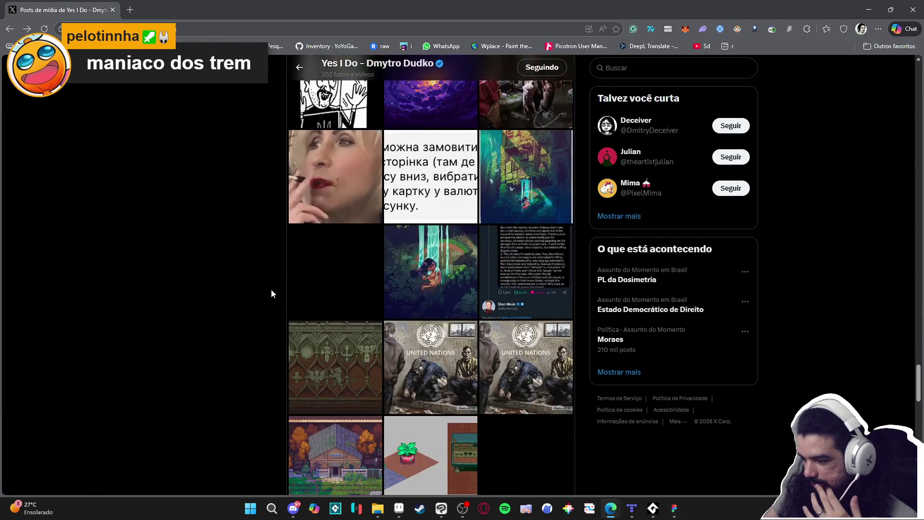
click(367, 389)
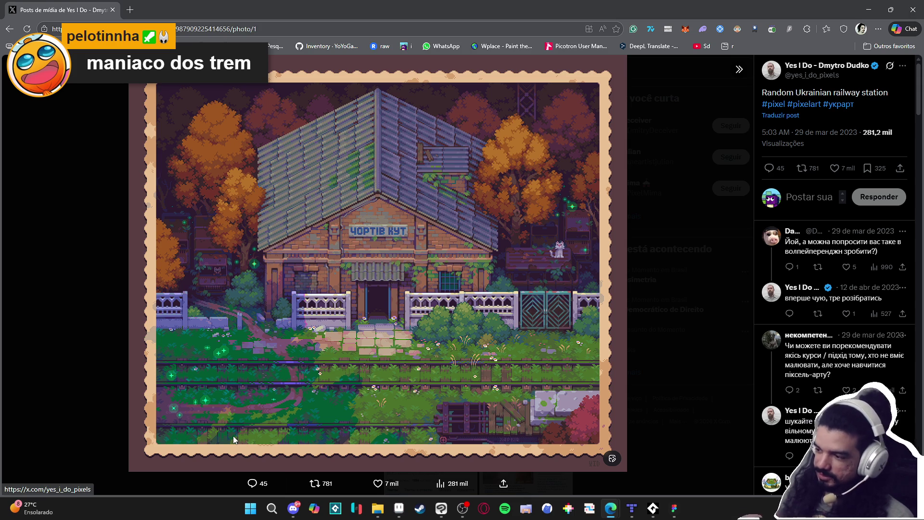
click(4, 79)
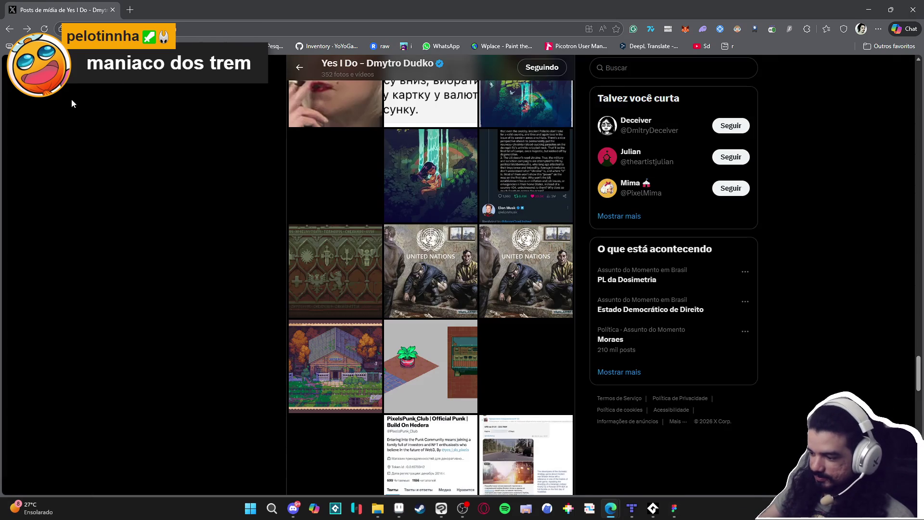
- Open the red-brick station artwork's second image, then return to Aseprite
scroll(83, 106, down, 5)
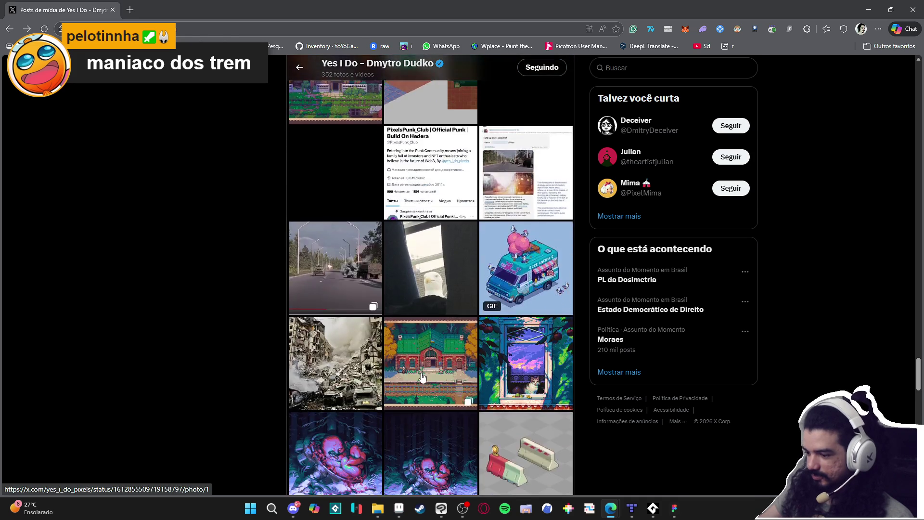
click(423, 369)
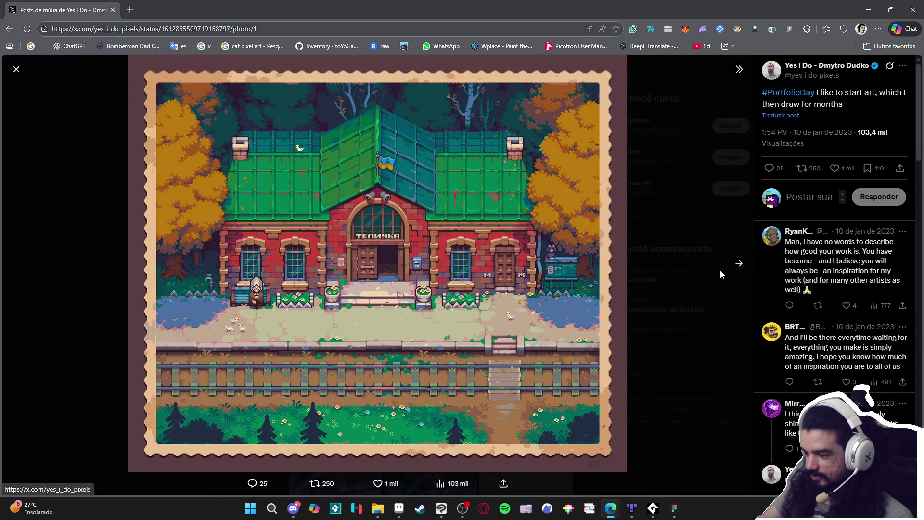
click(735, 268)
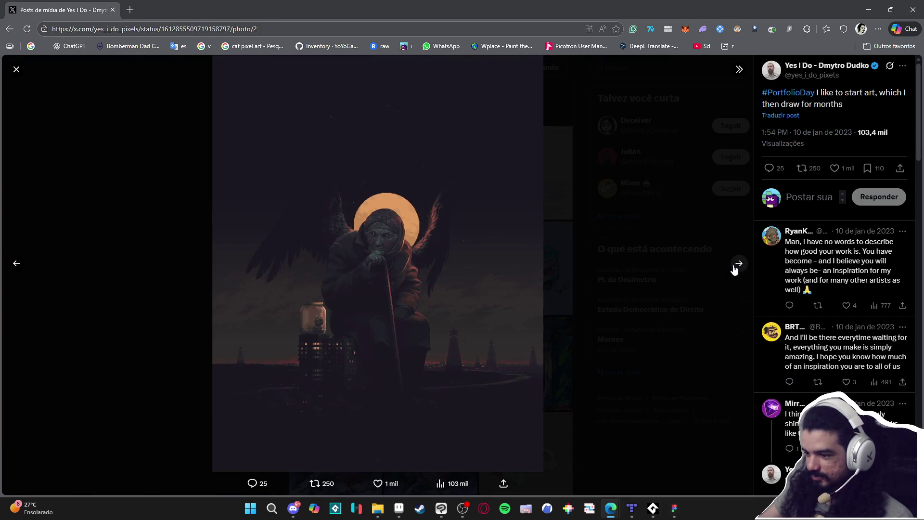
key(alt+Tab)
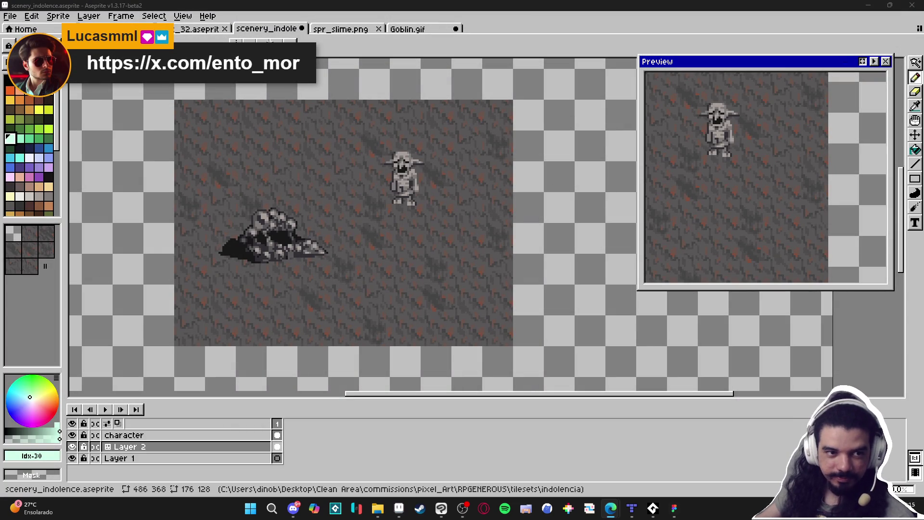
- Return to the browser's pixel-artist profile and filter it to media posts
key(alt+Tab)
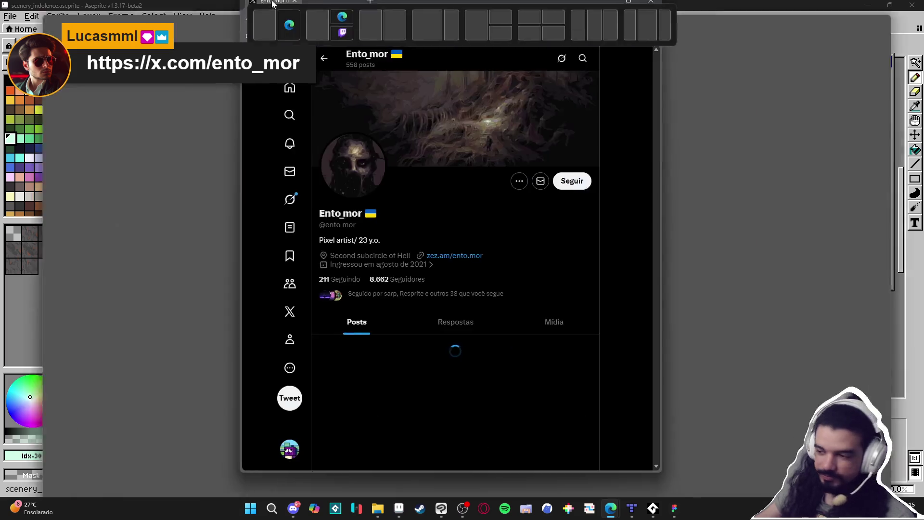
scroll(476, 312, down, 2)
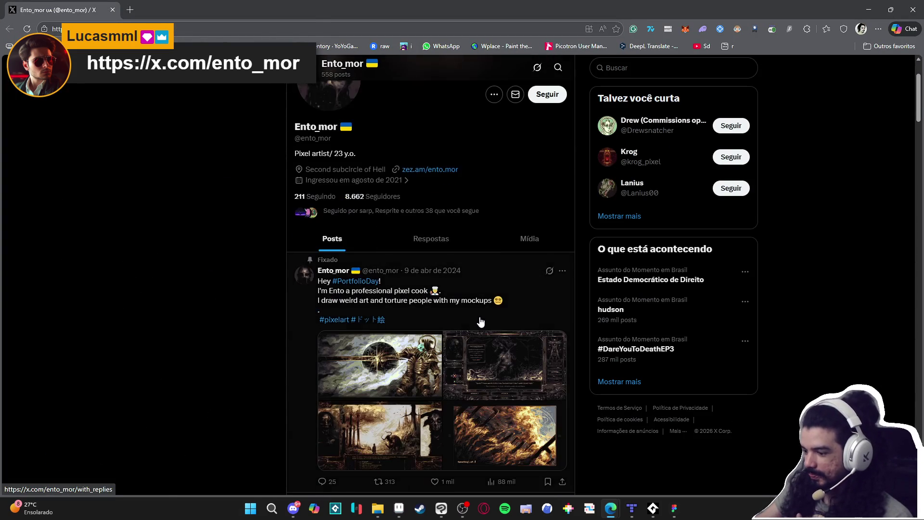
scroll(457, 264, down, 4)
scroll(458, 264, down, 3)
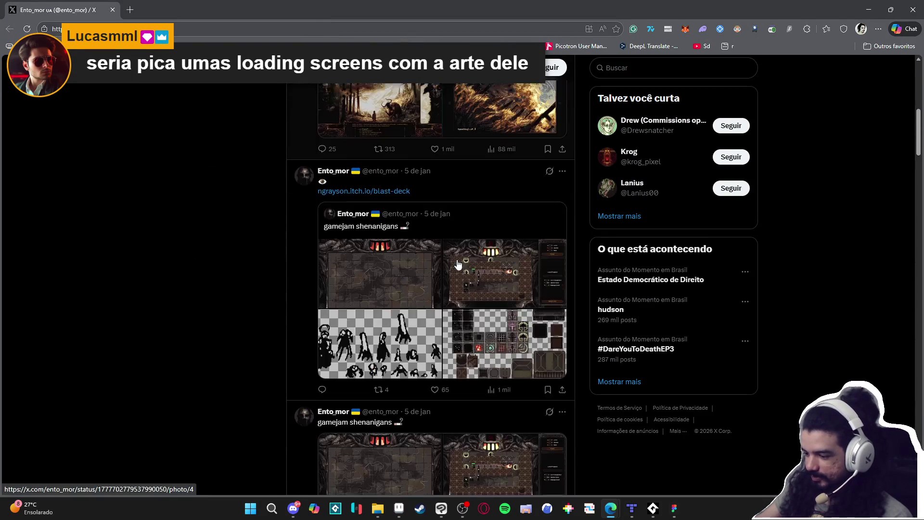
scroll(416, 279, down, 4)
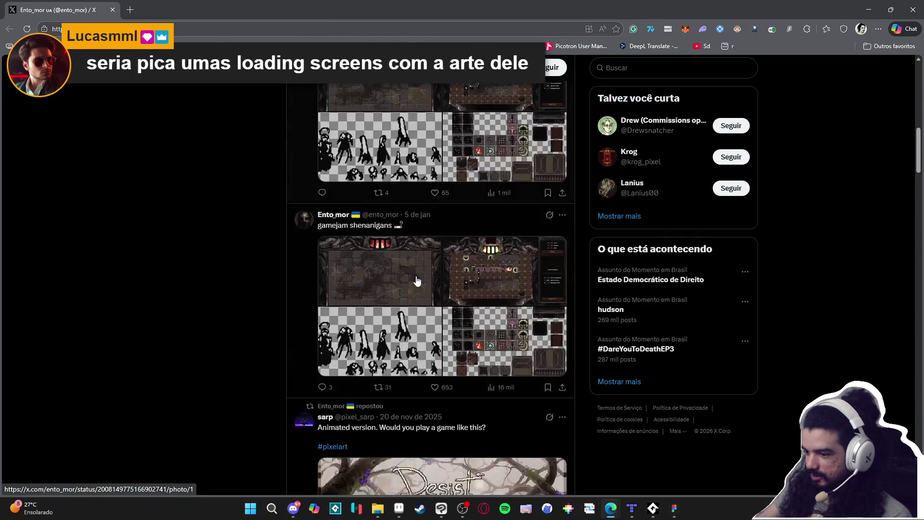
scroll(442, 270, up, 6)
scroll(442, 273, up, 5)
scroll(442, 272, up, 2)
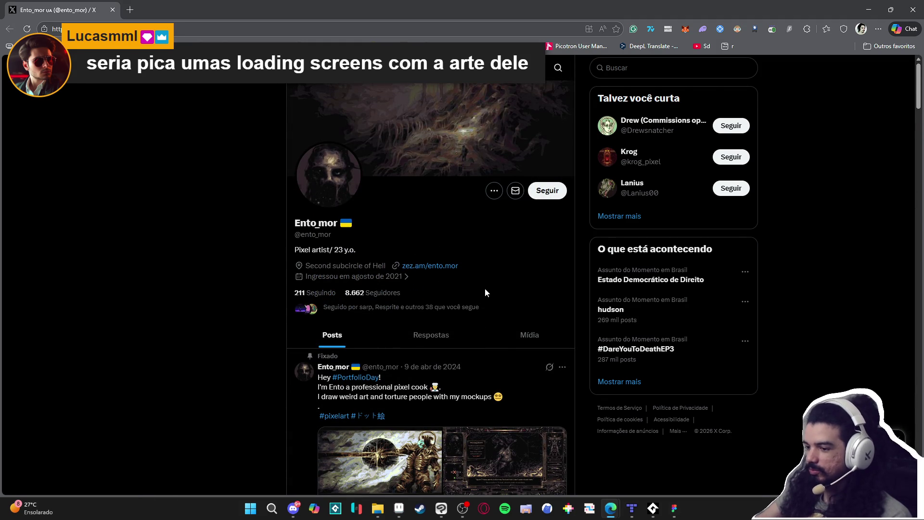
click(523, 336)
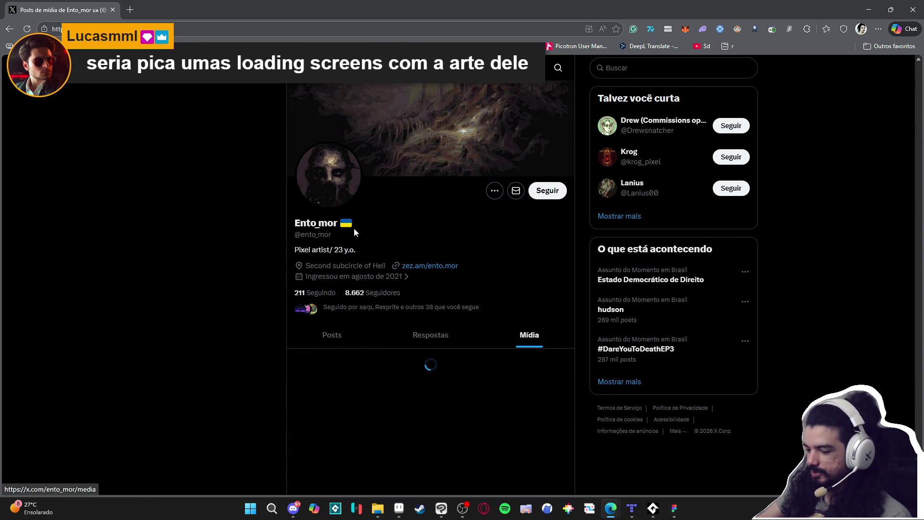
- View the inventory artworks full size, through to the Oedipus inventory image
scroll(193, 178, down, 3)
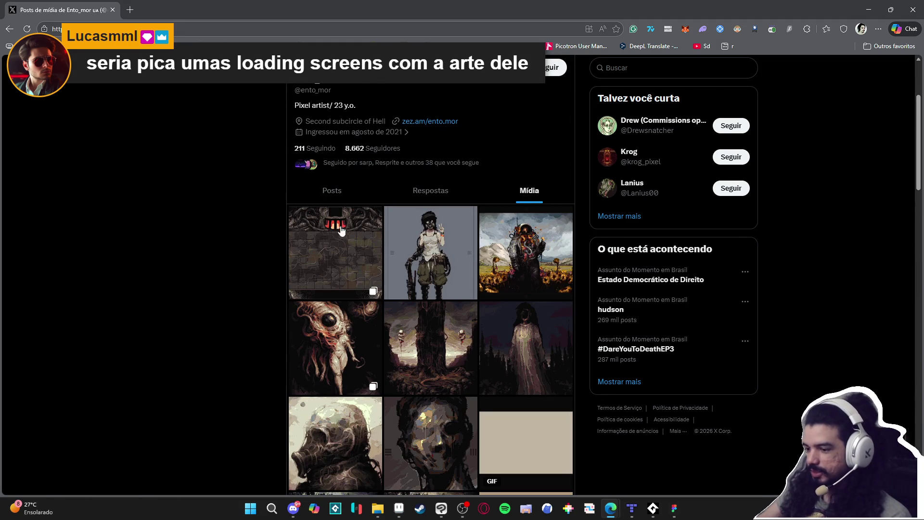
scroll(355, 263, down, 5)
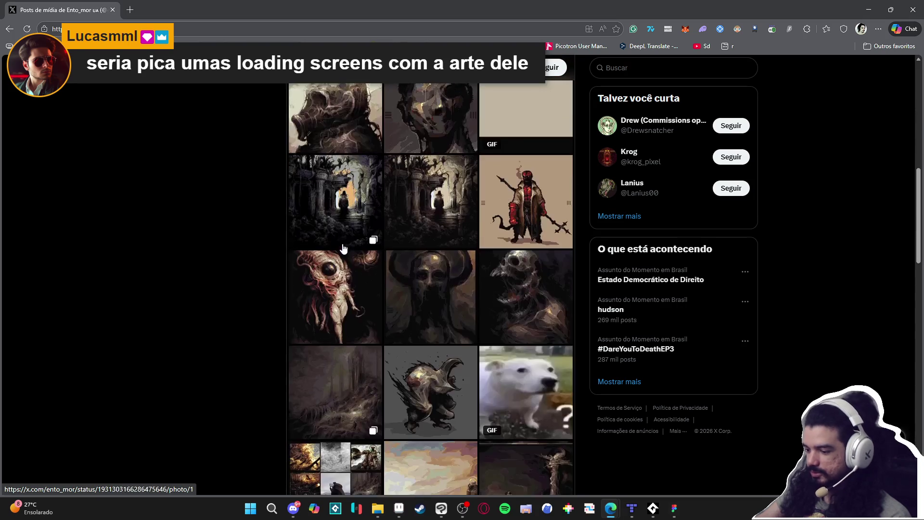
scroll(344, 246, down, 2)
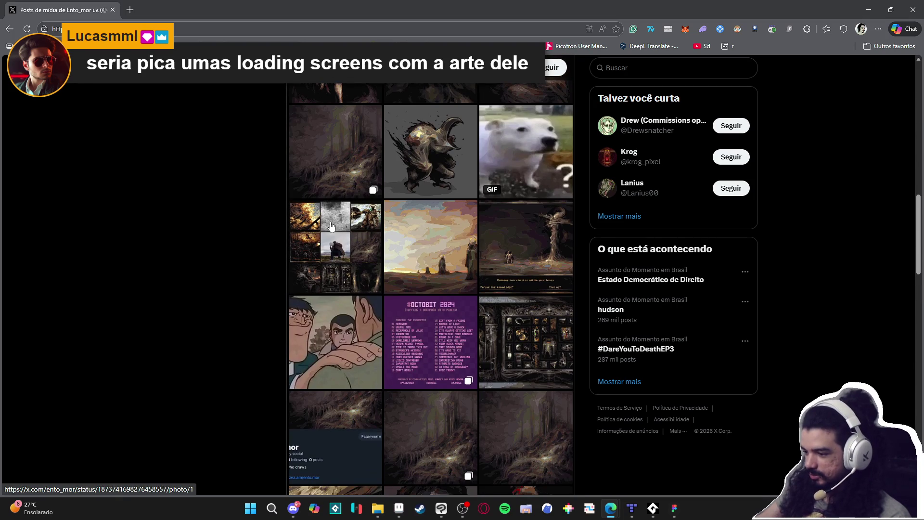
click(532, 359)
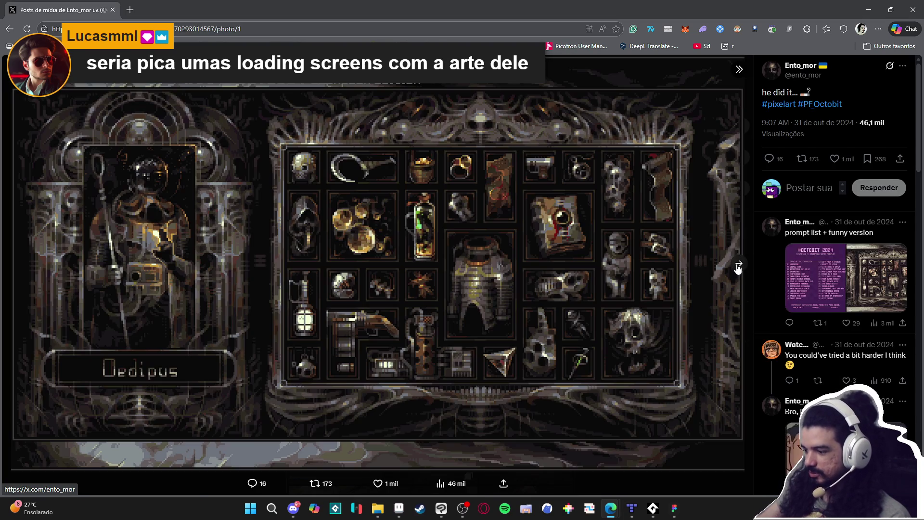
click(738, 266)
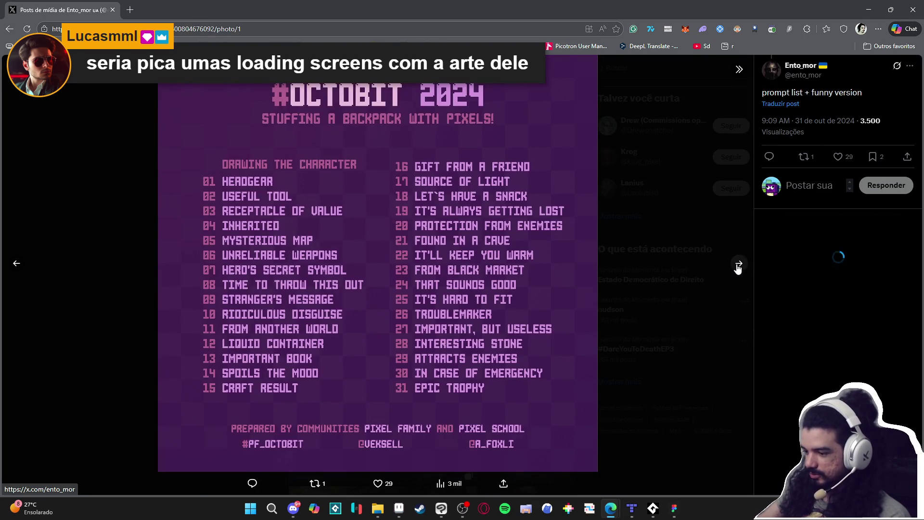
click(737, 266)
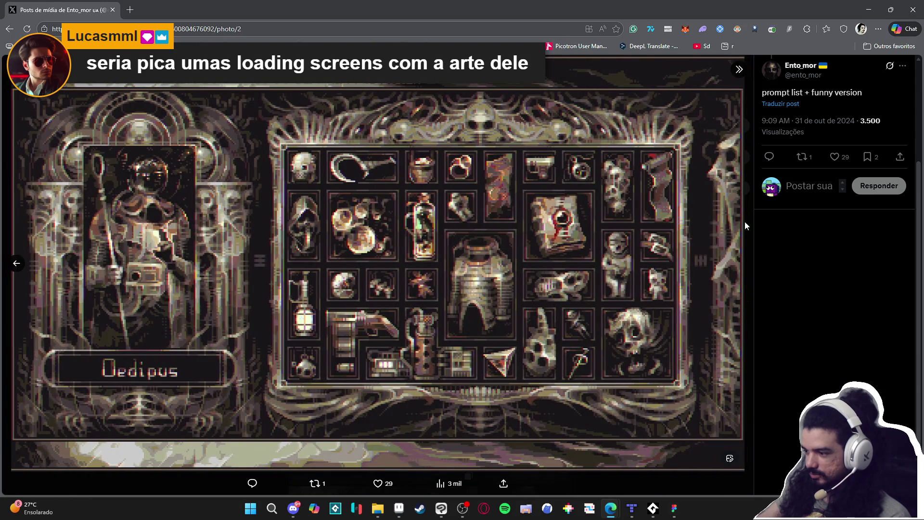
key(Escape)
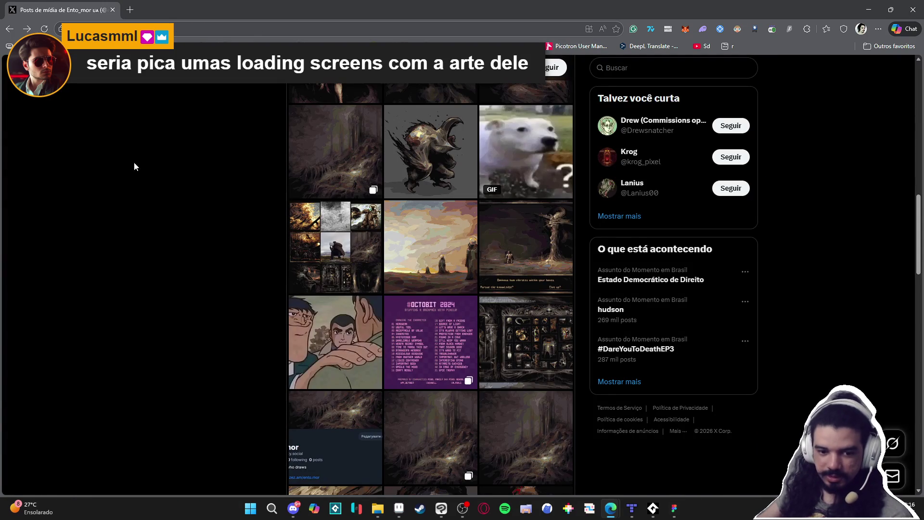
- Scroll further down the grid and view the forest beast artwork full size
scroll(176, 207, down, 7)
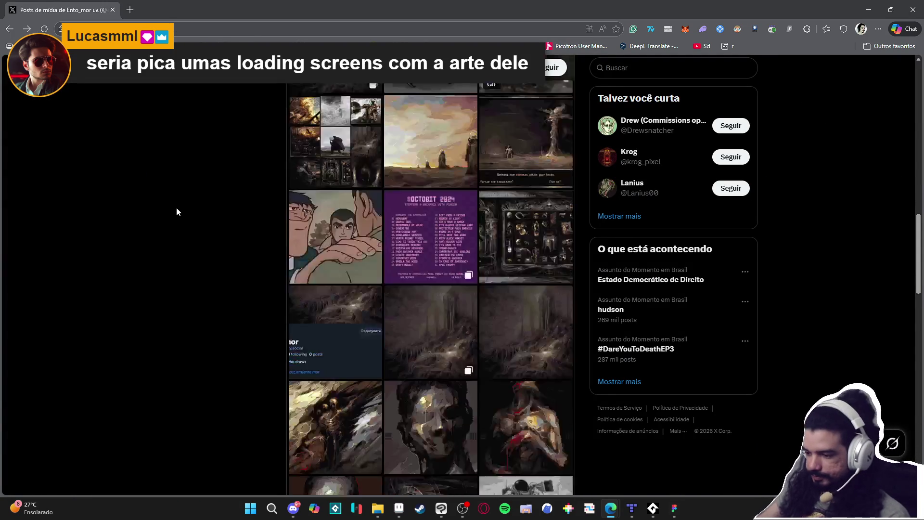
scroll(178, 208, down, 9)
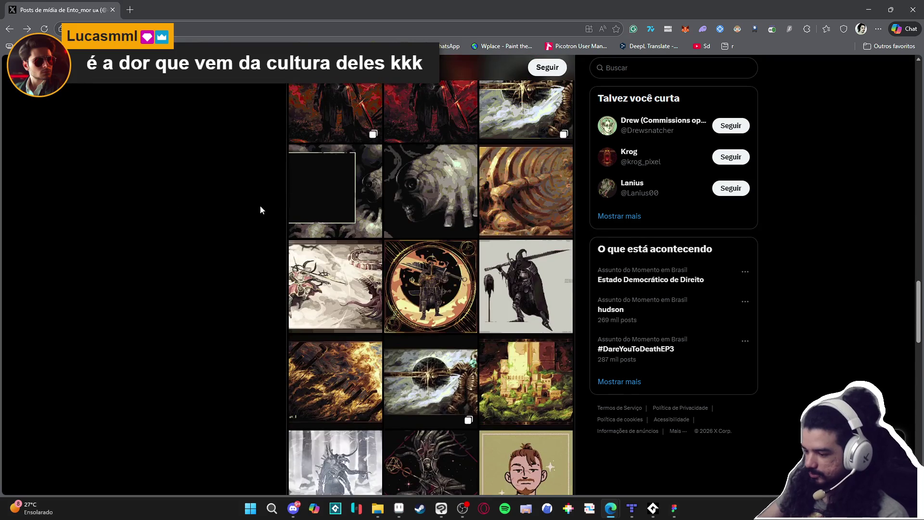
scroll(234, 210, down, 4)
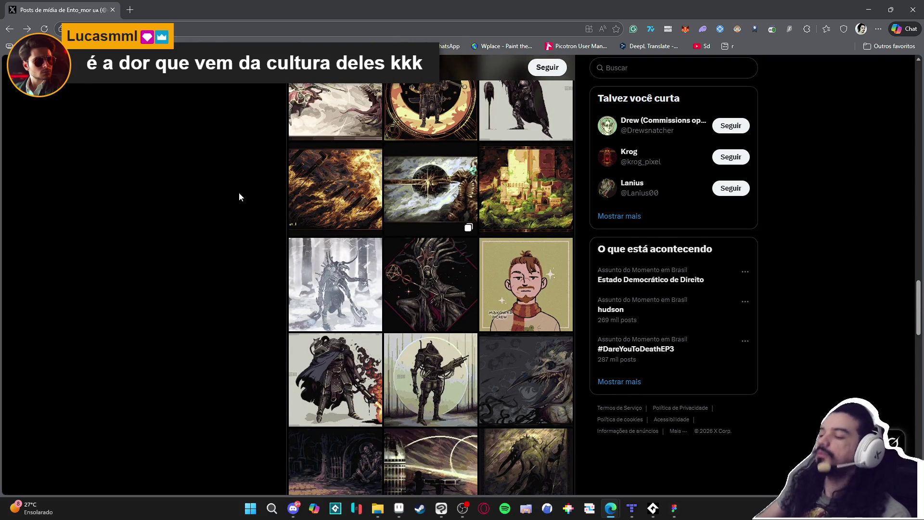
scroll(158, 252, down, 5)
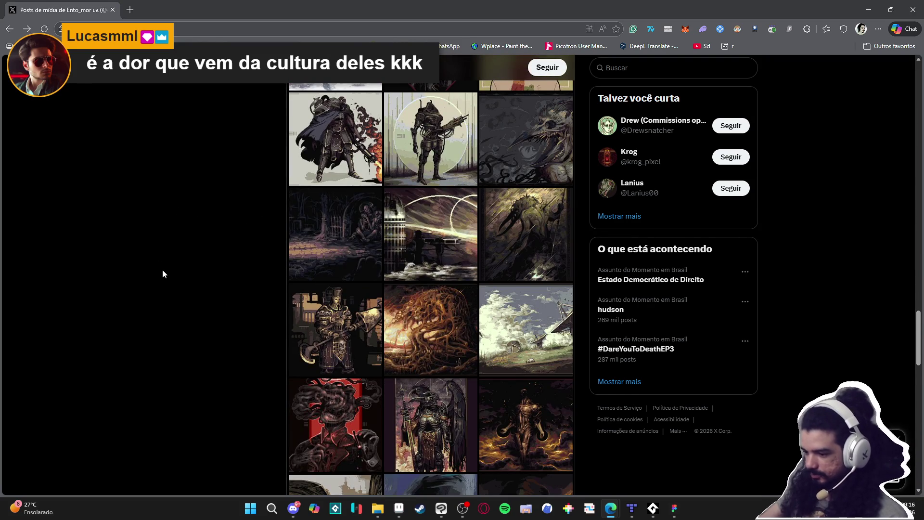
scroll(163, 270, down, 8)
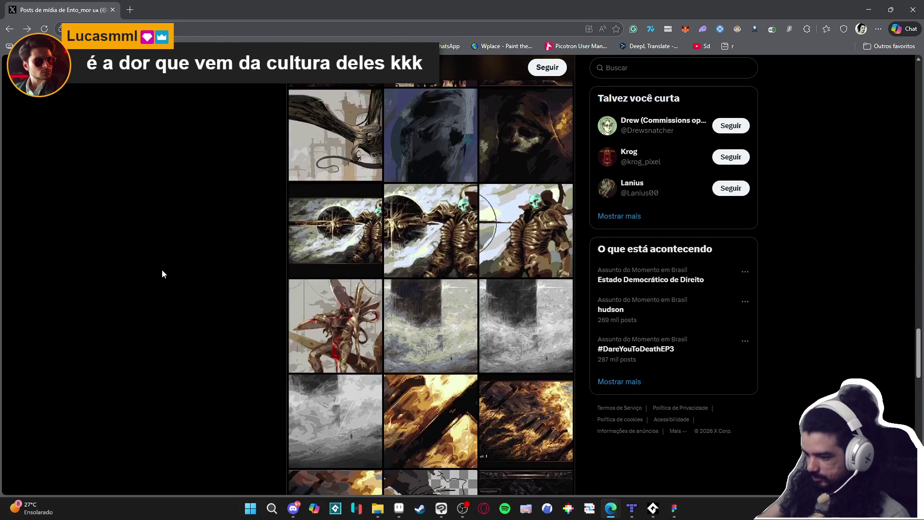
scroll(163, 270, down, 5)
scroll(163, 271, down, 5)
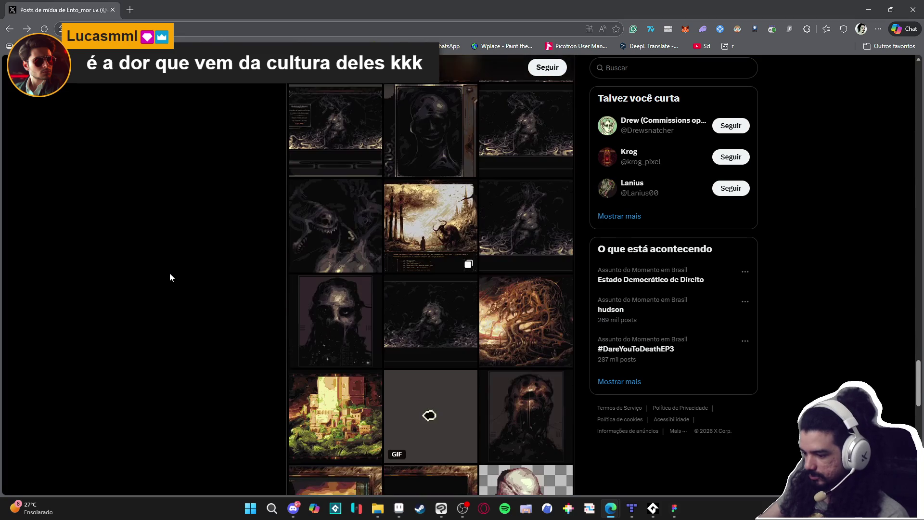
click(404, 248)
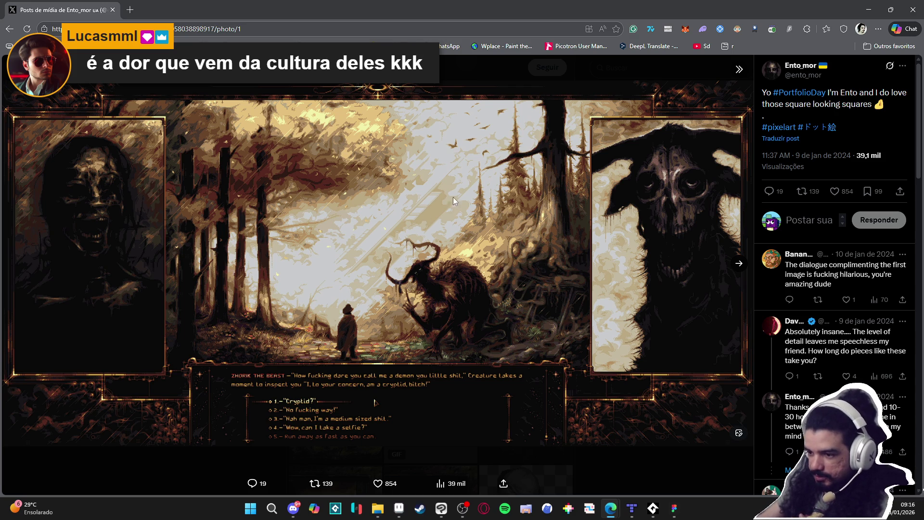
key(Escape)
- View the forest artwork again and the brown spider-like creature image
scroll(158, 279, down, 5)
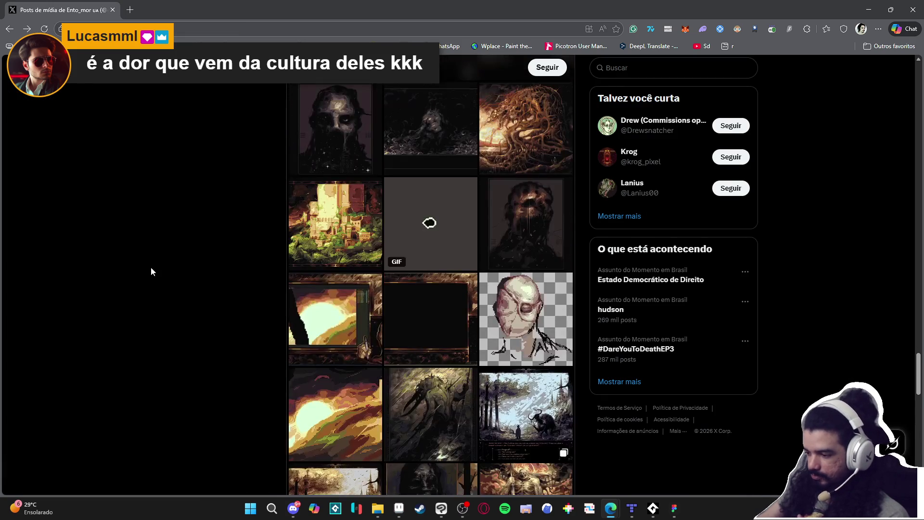
click(515, 300)
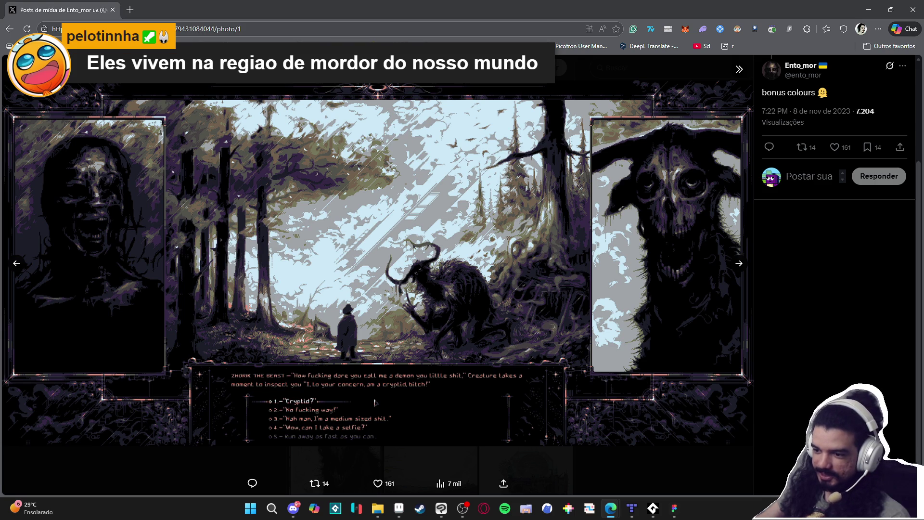
key(Escape)
scroll(149, 186, down, 5)
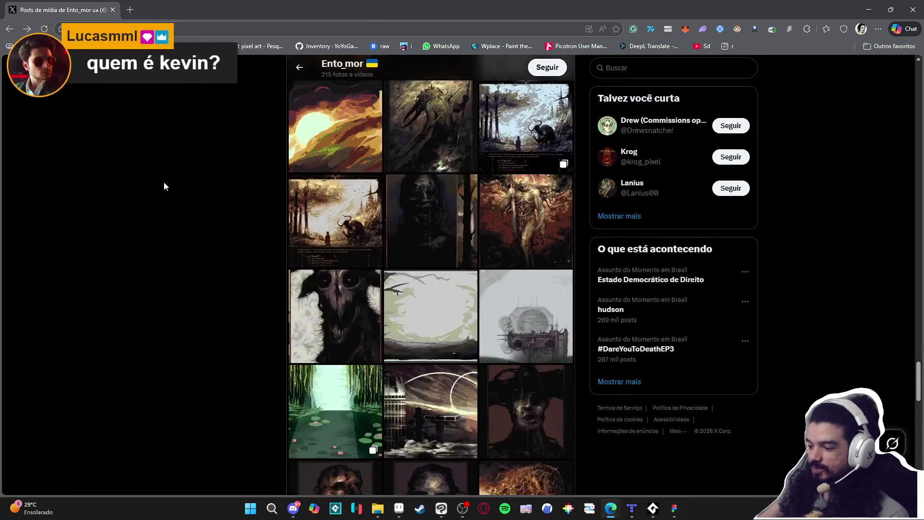
scroll(221, 175, down, 3)
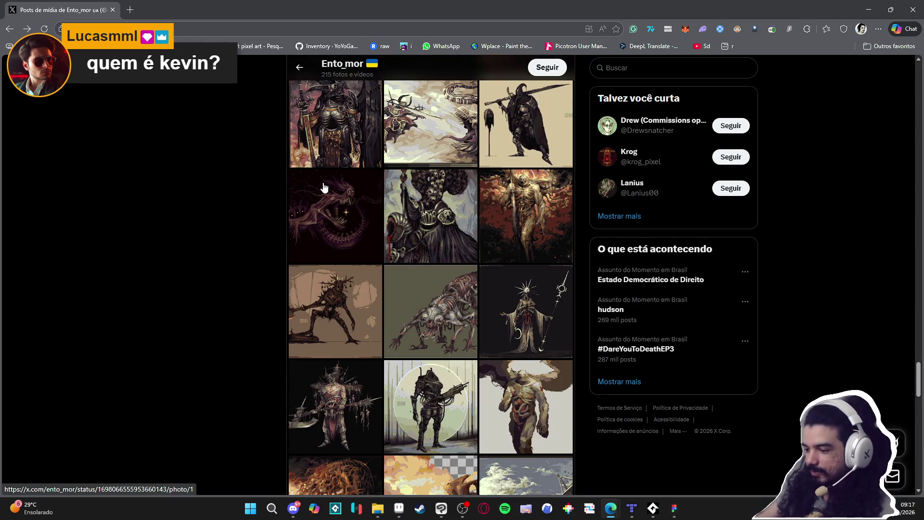
click(467, 312)
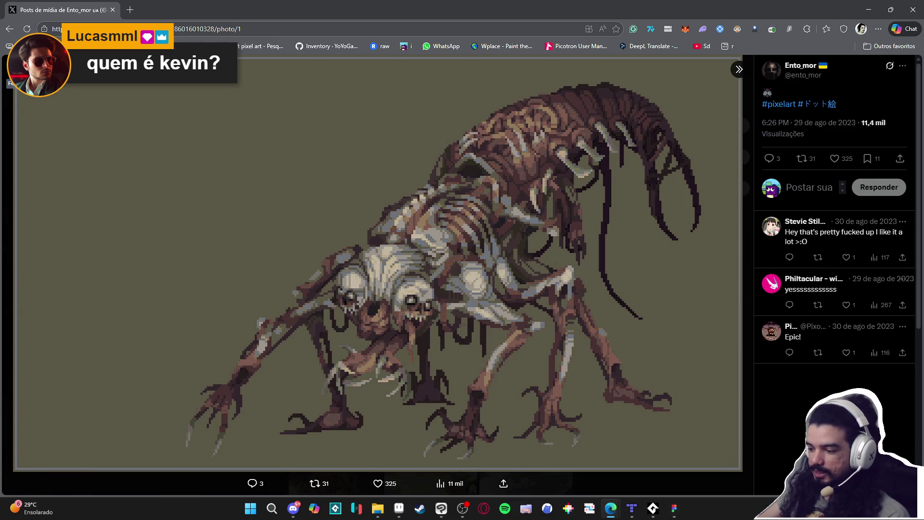
key(Escape)
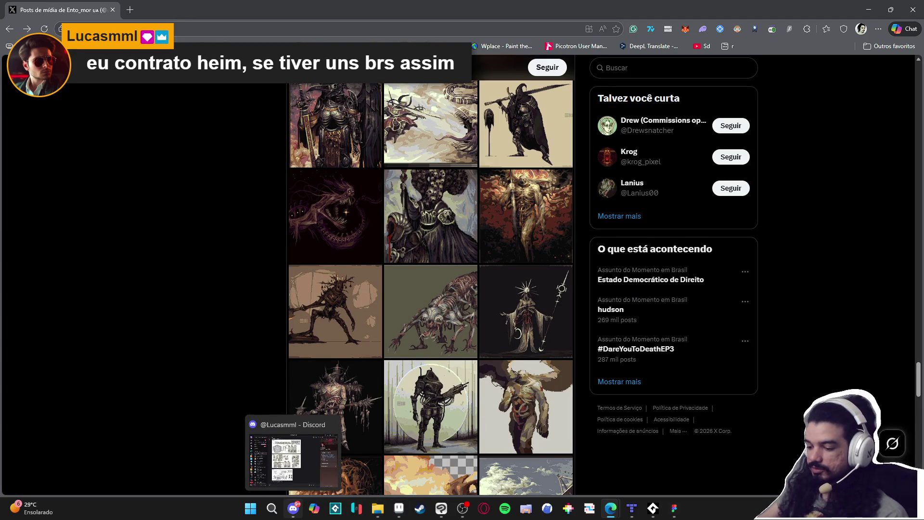
- Bring the Discord window to the front from the taskbar
click(293, 509)
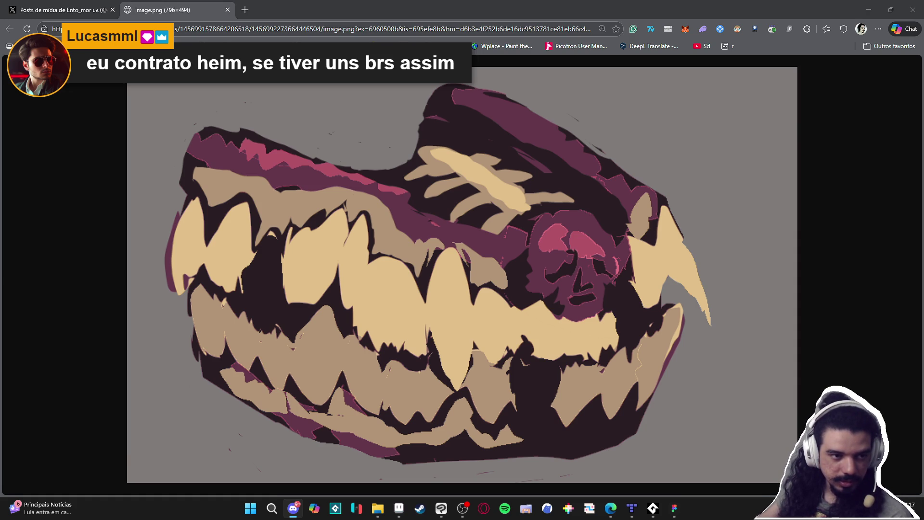
- In Discord, scroll up the channel and view the green skeleton image full screen
key(alt+Tab)
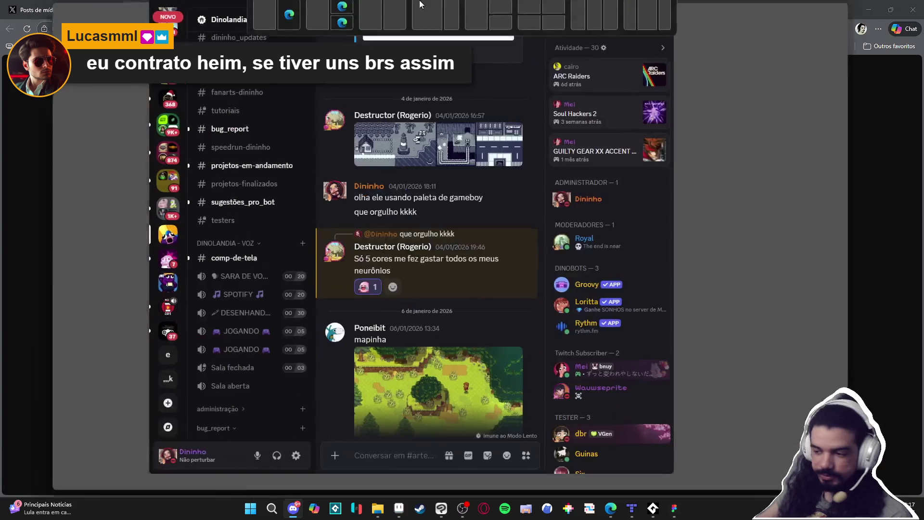
scroll(656, 238, up, 20)
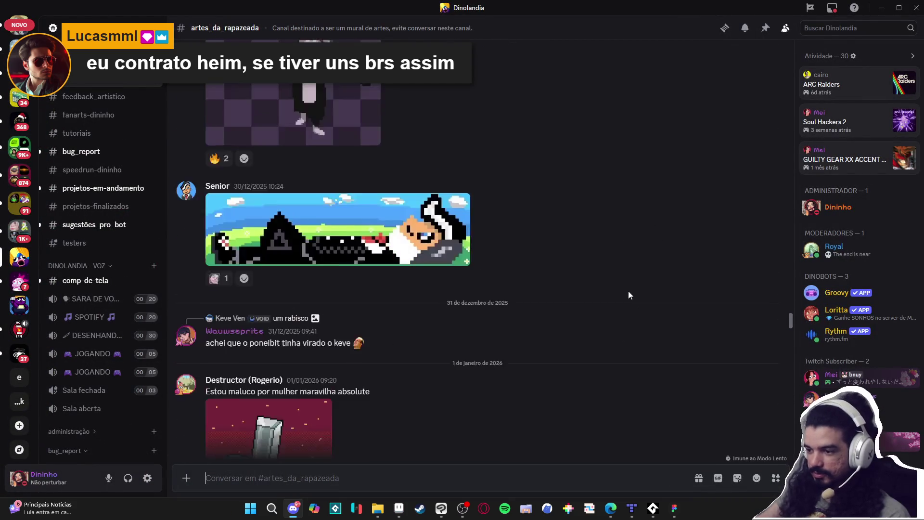
scroll(631, 335, up, 15)
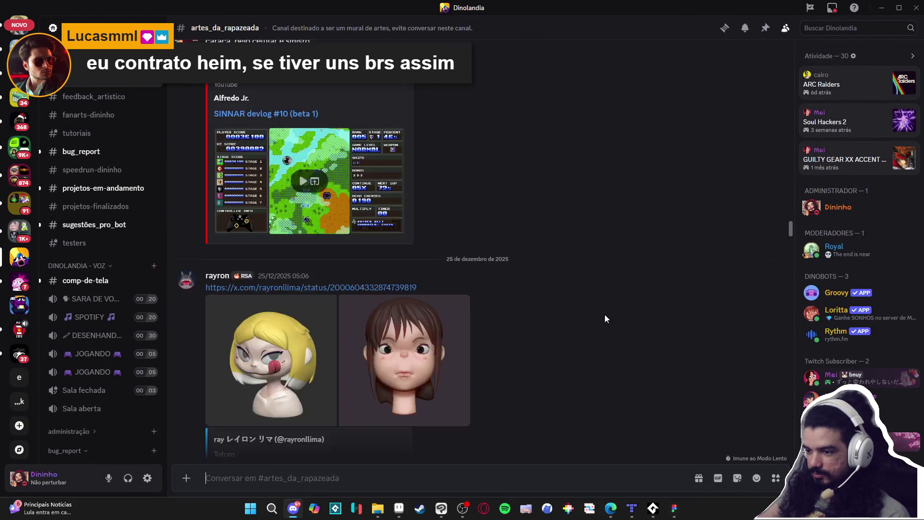
scroll(598, 298, up, 15)
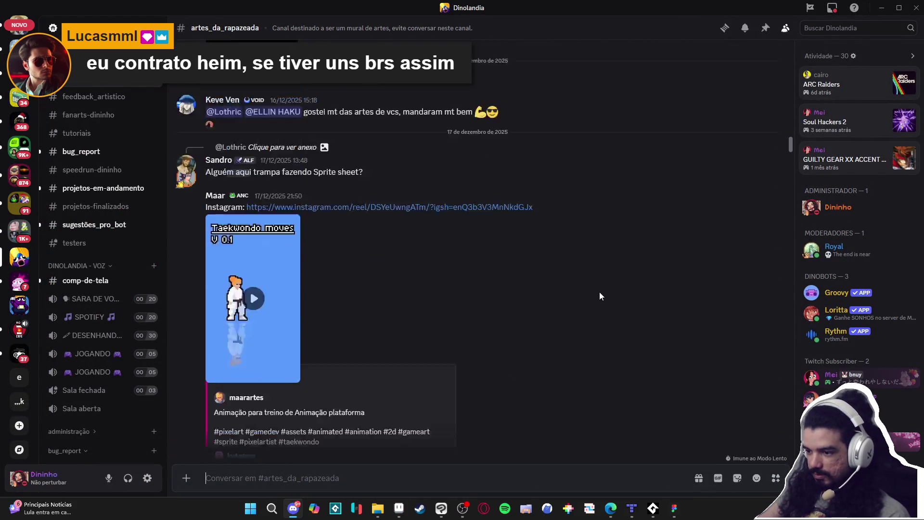
scroll(595, 288, up, 15)
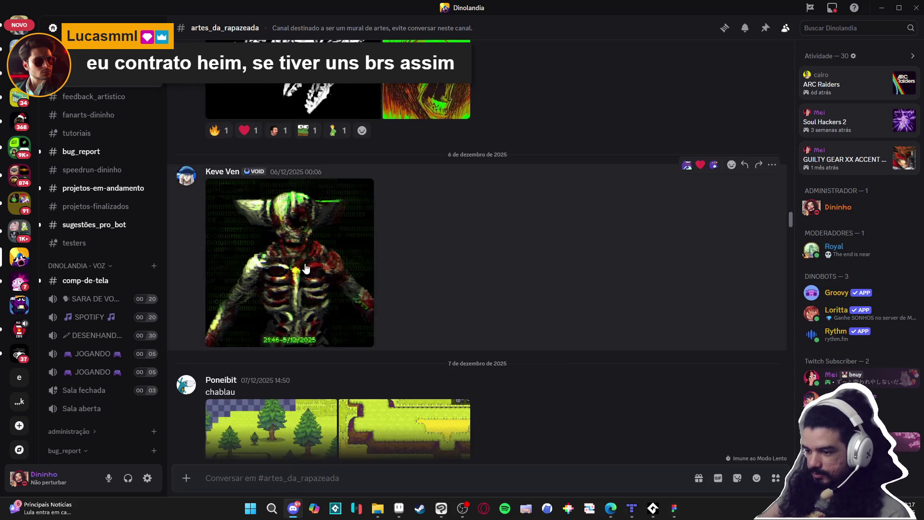
click(332, 289)
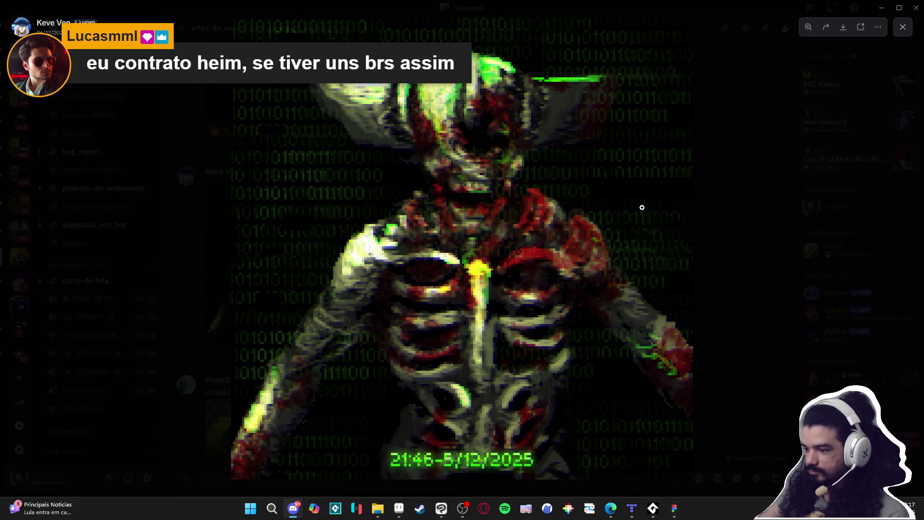
click(828, 173)
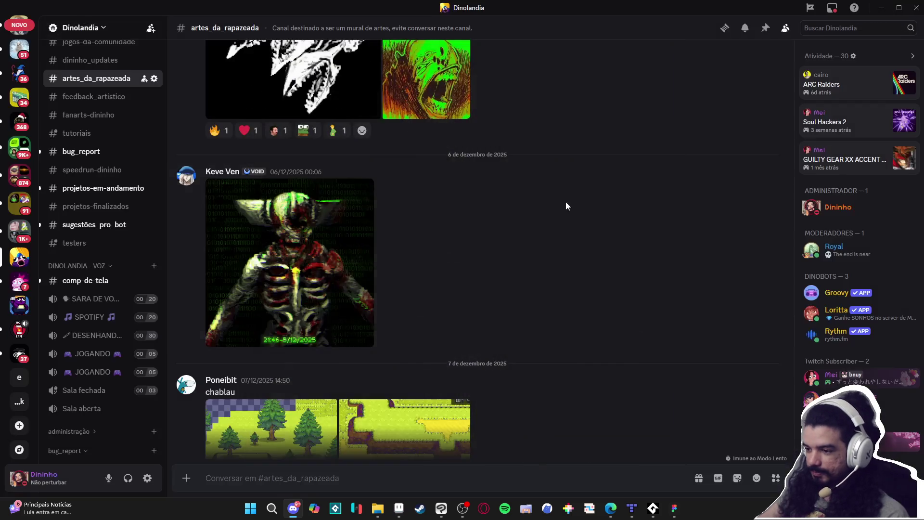
- View the purple skeleton sketch, green monster and black-and-white dinosaur sketch
scroll(563, 207, up, 5)
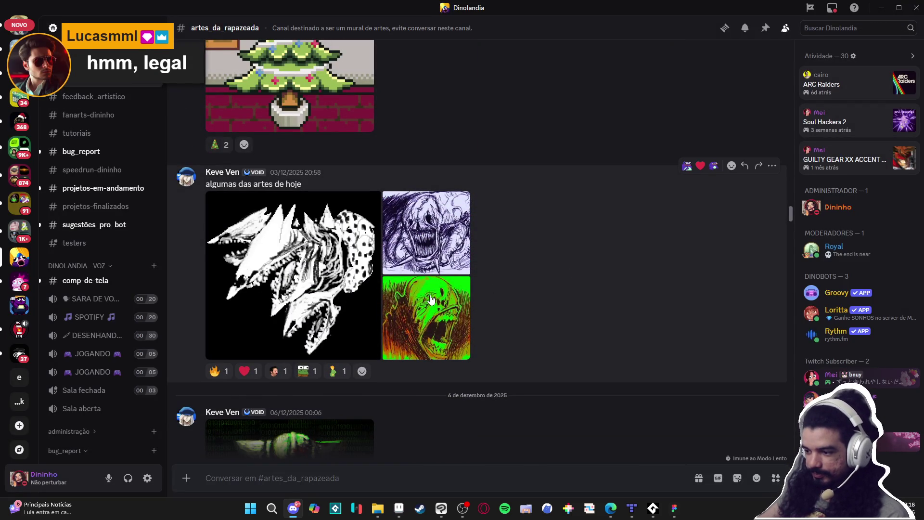
click(423, 244)
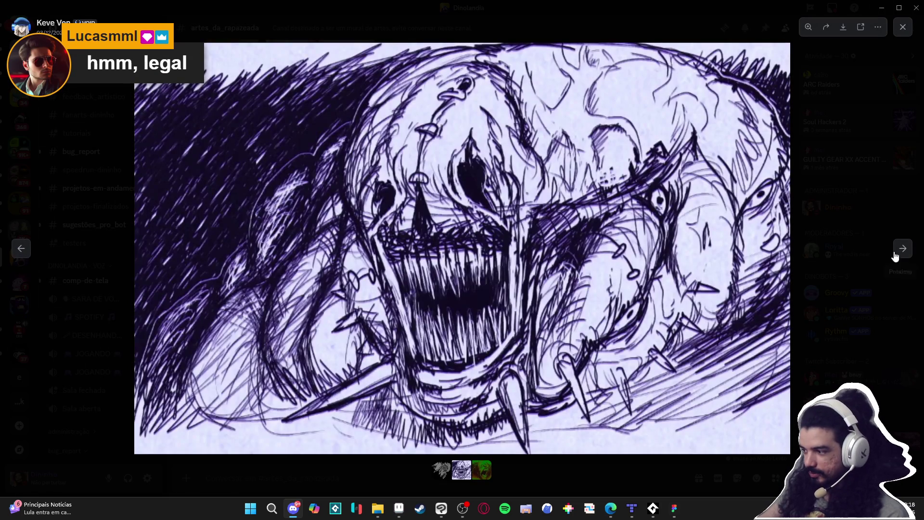
click(903, 249)
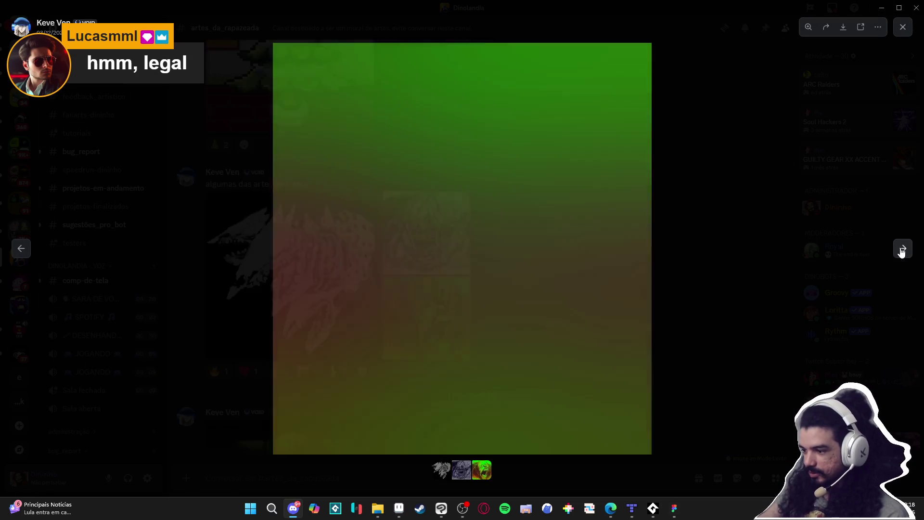
click(903, 250)
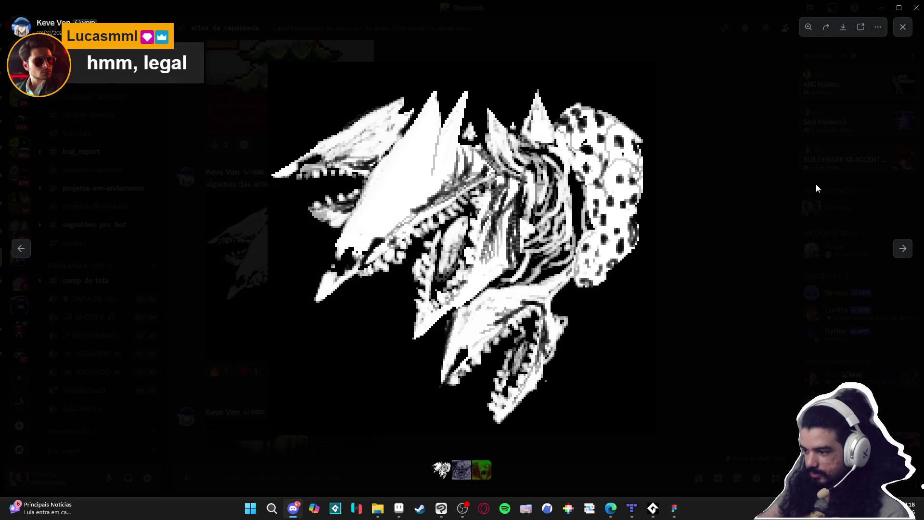
click(846, 180)
- Scroll further up and view the grey monster drawings full screen
scroll(594, 224, up, 10)
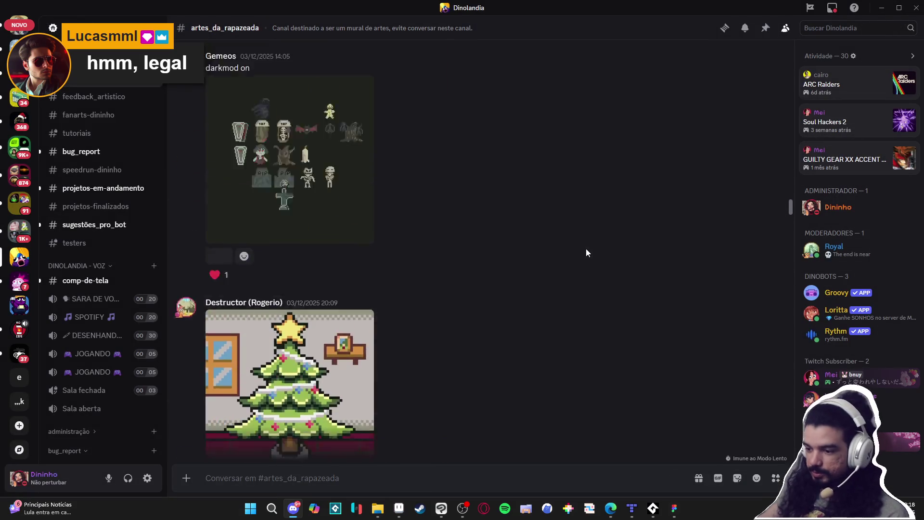
scroll(587, 258, up, 15)
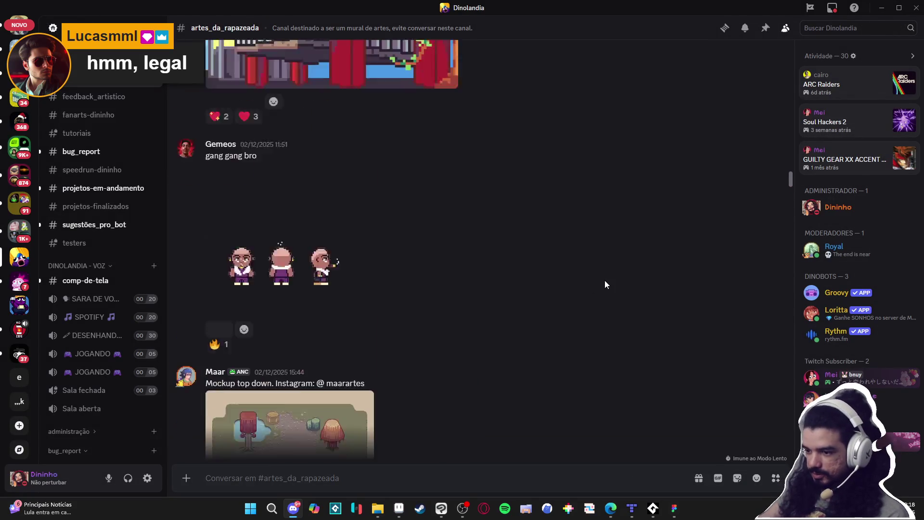
scroll(605, 285, up, 20)
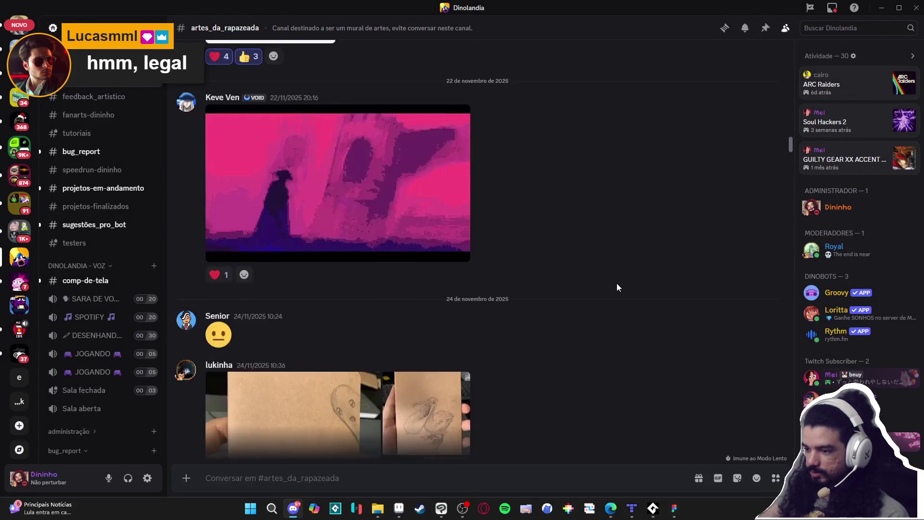
scroll(617, 284, up, 6)
scroll(403, 240, down, 5)
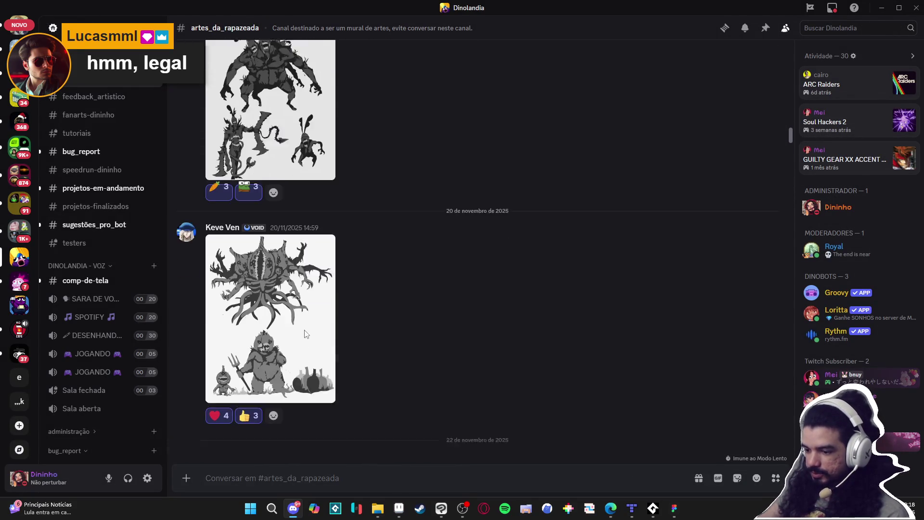
click(291, 291)
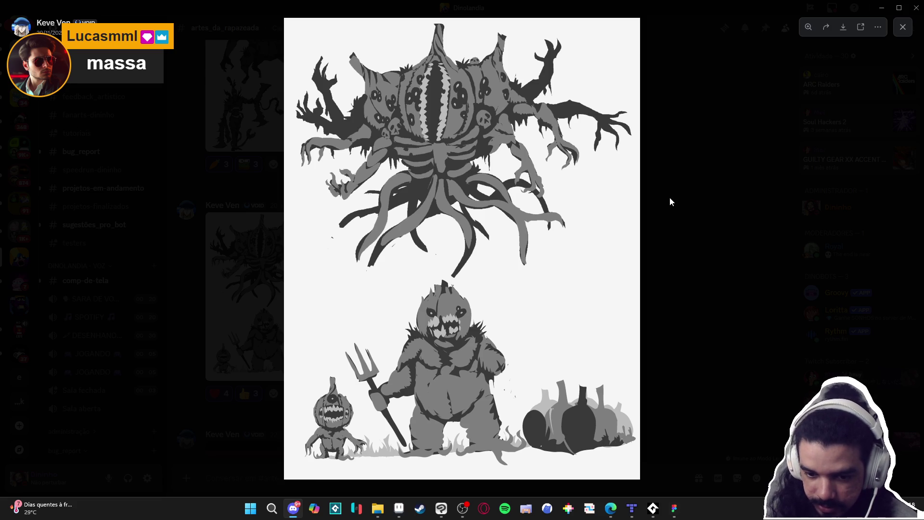
click(854, 328)
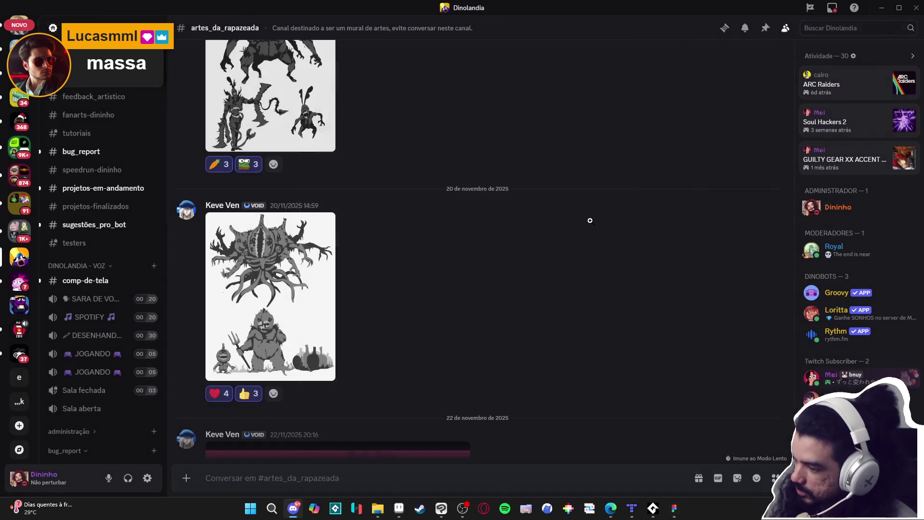
- Go back to the image.png browser tab, then close the browser window
scroll(554, 159, up, 10)
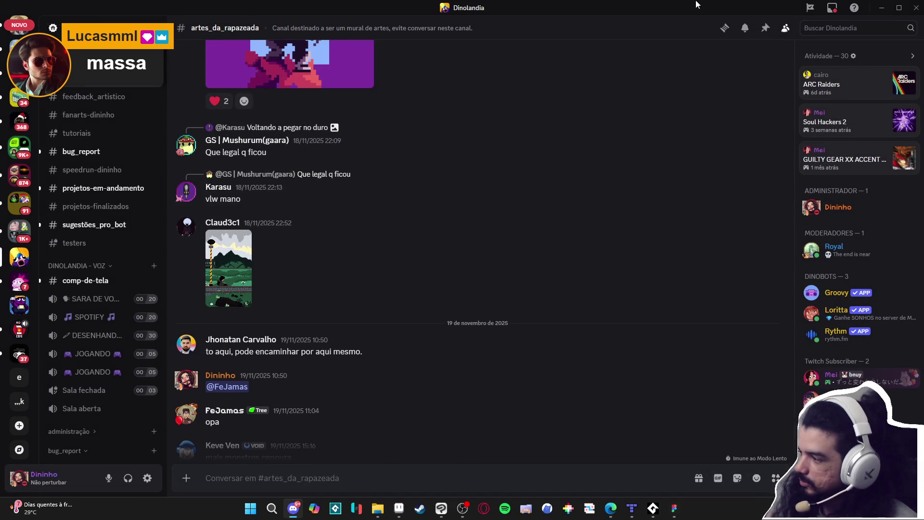
click(212, 264)
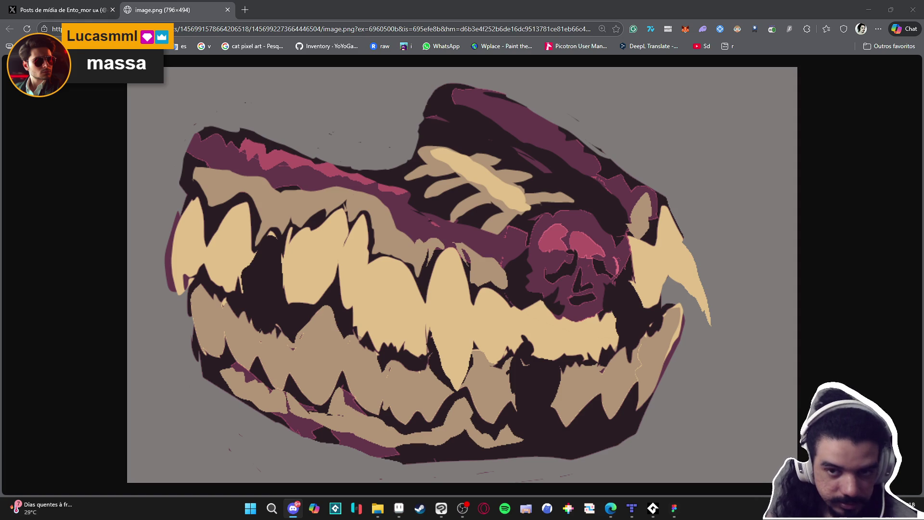
click(896, 9)
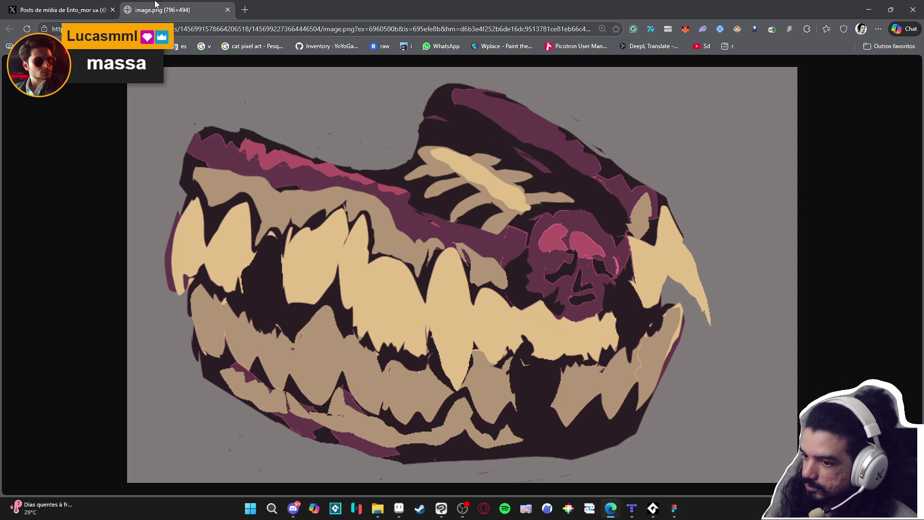
click(913, 9)
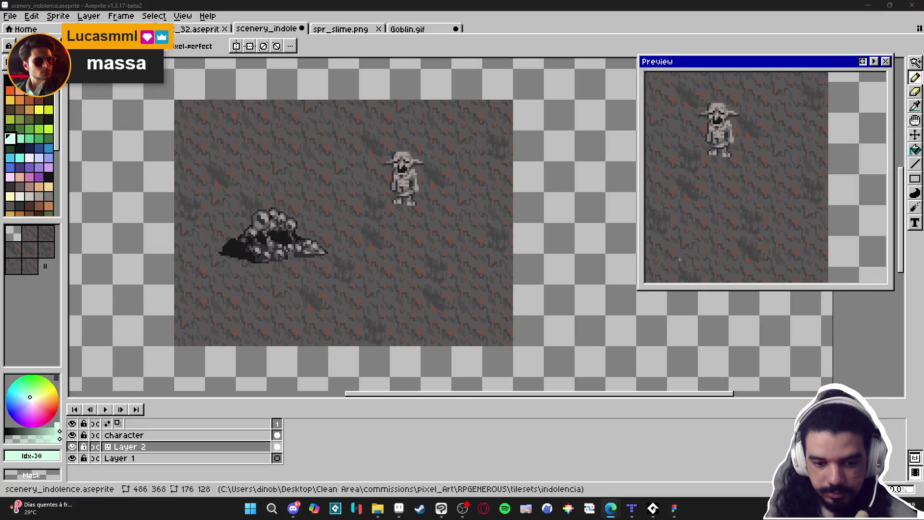
scroll(240, 233, up, 1)
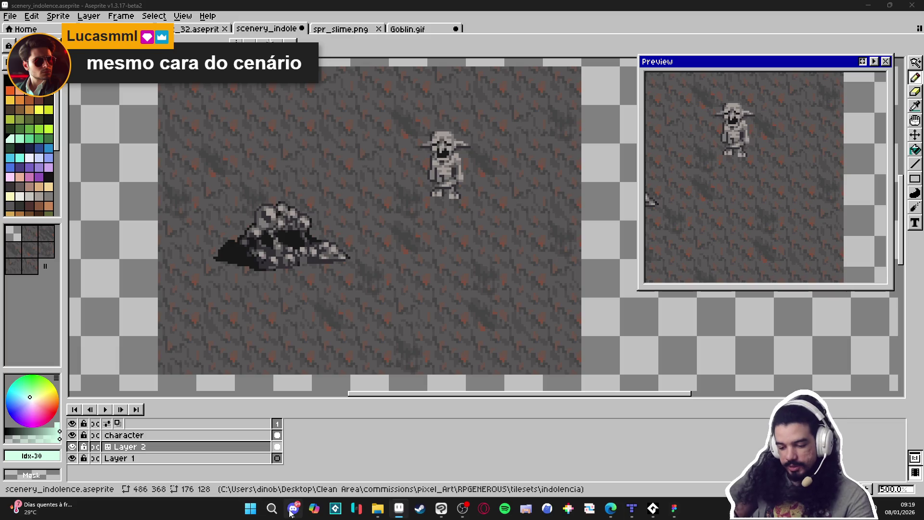
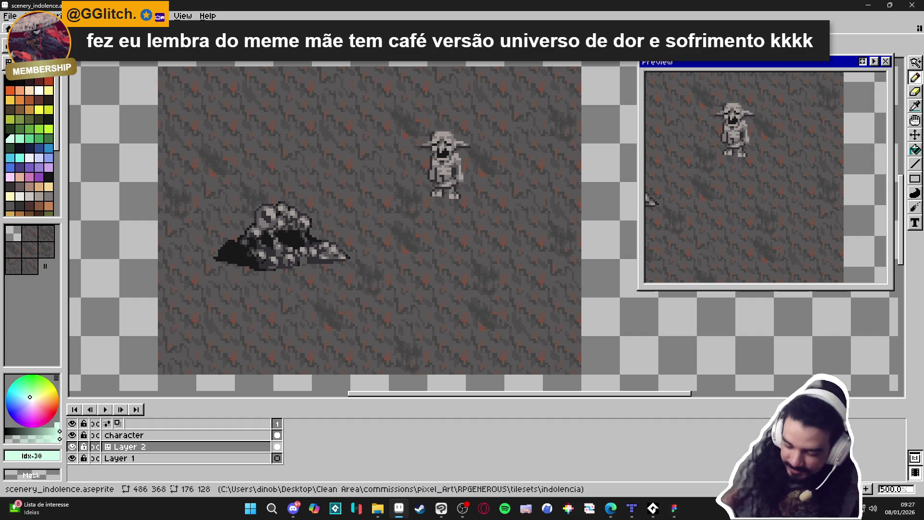
- Reopen the tree.aseprite sprite in Aseprite
key(alt+Tab)
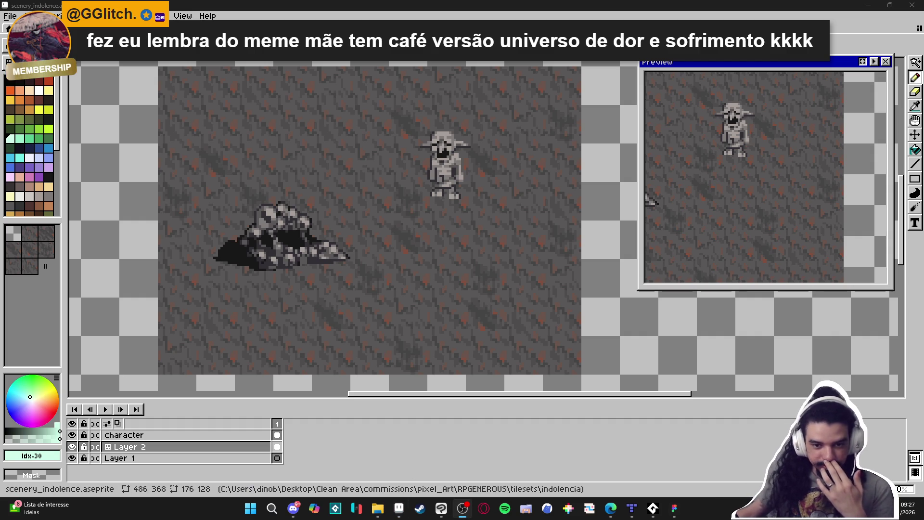
key(alt+Tab)
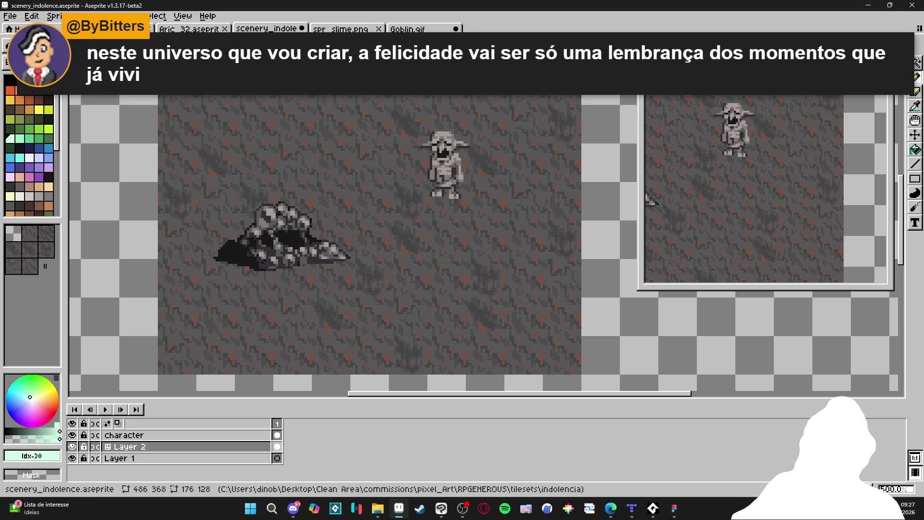
click(287, 511)
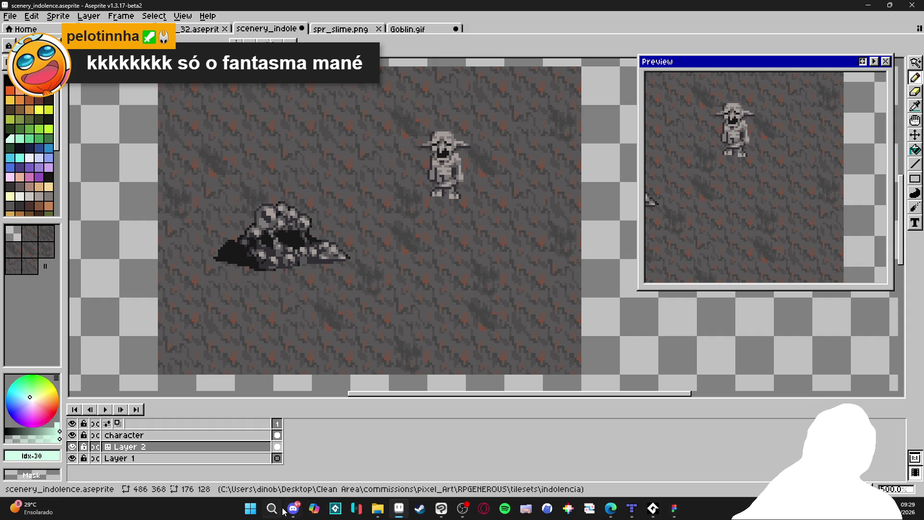
mouse_move(298, 510)
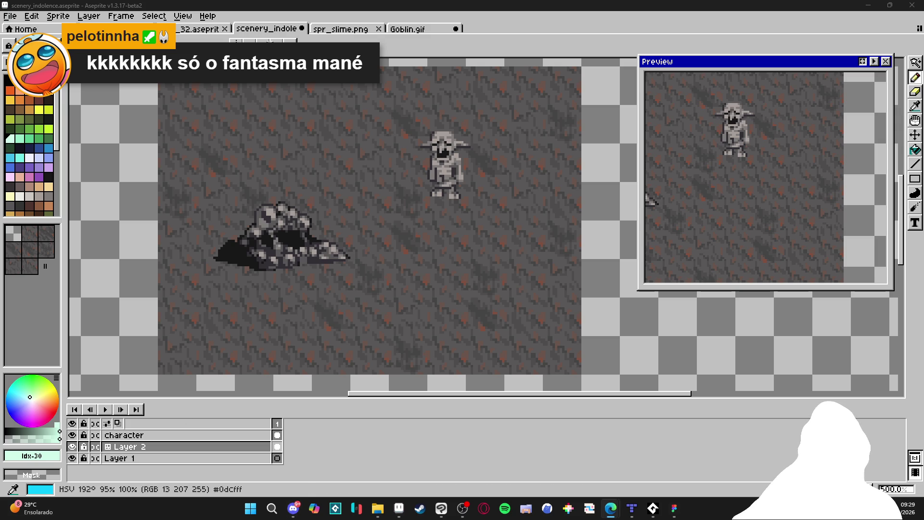
key(ctrl+shift+t)
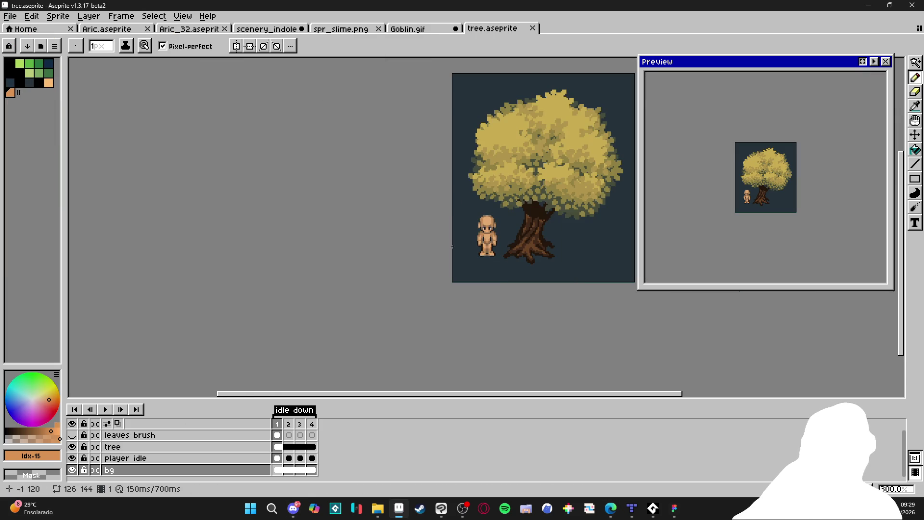
- On the tree layer, try a 2-pixel trunk-brown stroke beside the tree, undo it, and return to a 1-pixel brush
scroll(485, 235, up, 1)
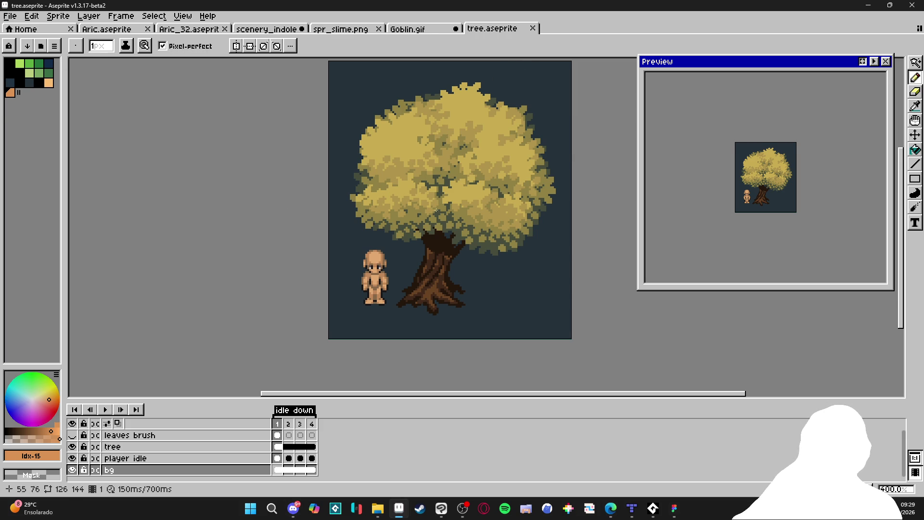
scroll(436, 280, up, 2)
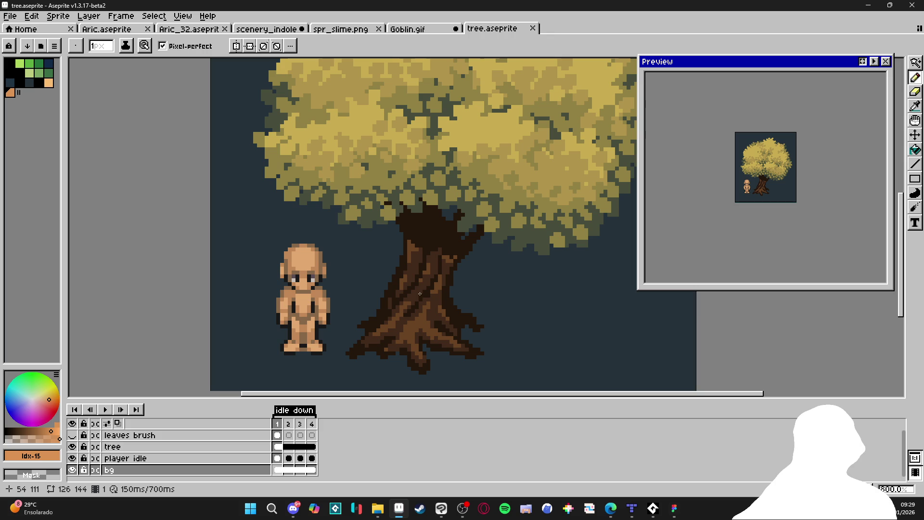
ctrl+click(417, 329)
alt+click(412, 330)
key(plus)
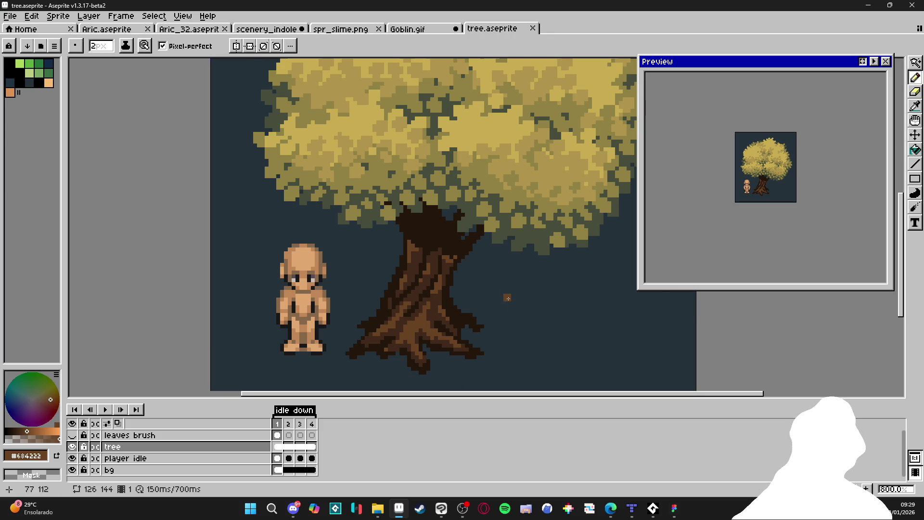
mouse_move(513, 289)
mouse_down()
mouse_move(543, 337)
mouse_move(609, 339)
mouse_move(577, 316)
mouse_up()
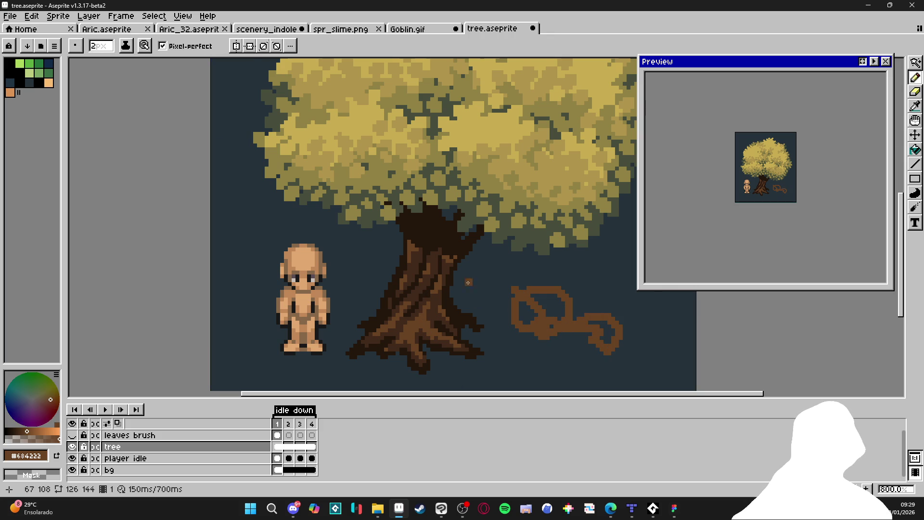
key(ctrl+z)
scroll(425, 315, up, 2)
scroll(425, 315, up, 1)
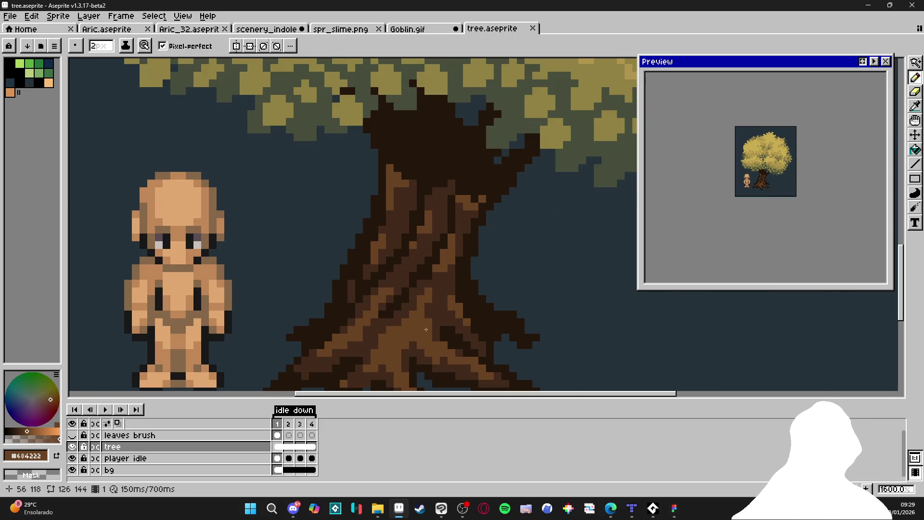
scroll(429, 317, down, 2)
scroll(445, 284, up, 8)
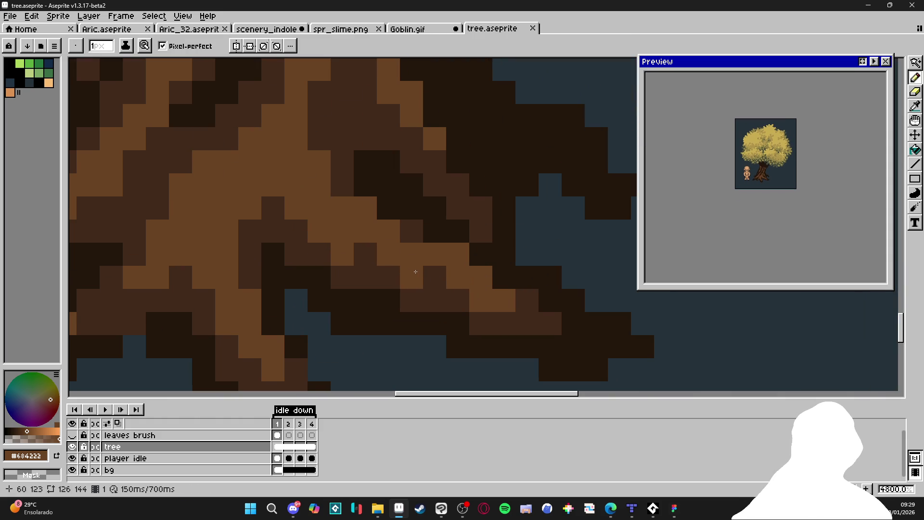
key(minus)
- Paint a few trunk pixels with the browns #41291a and #684222
alt+click(357, 262)
scroll(358, 261, down, 3)
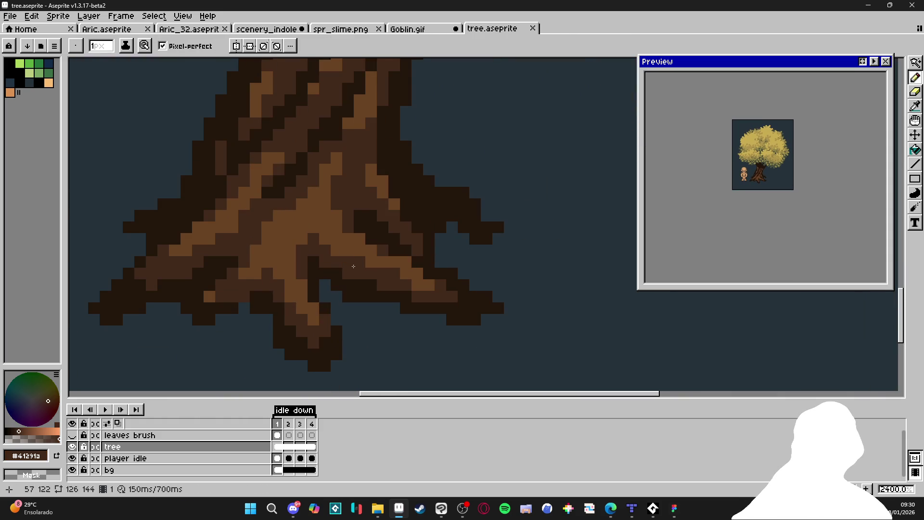
alt+click(349, 261)
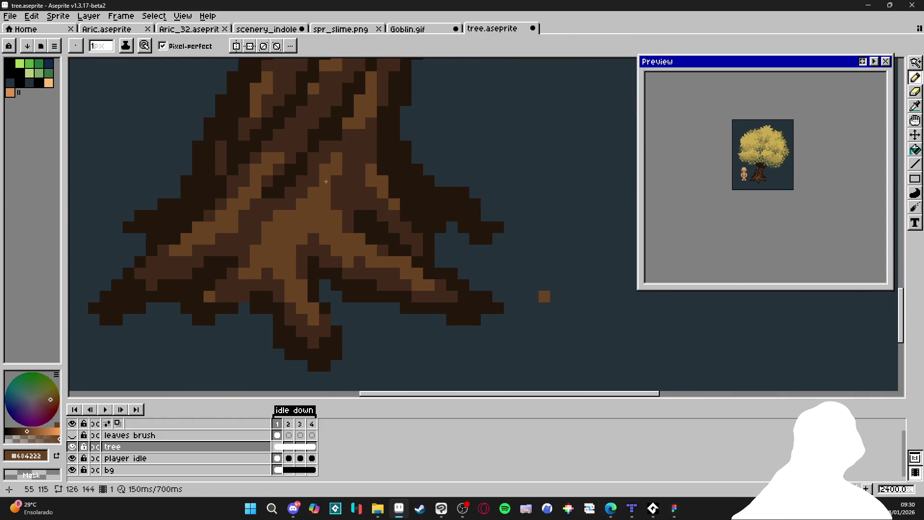
drag(325, 88, 371, 156)
click(372, 158)
click(433, 192)
scroll(439, 191, down, 3)
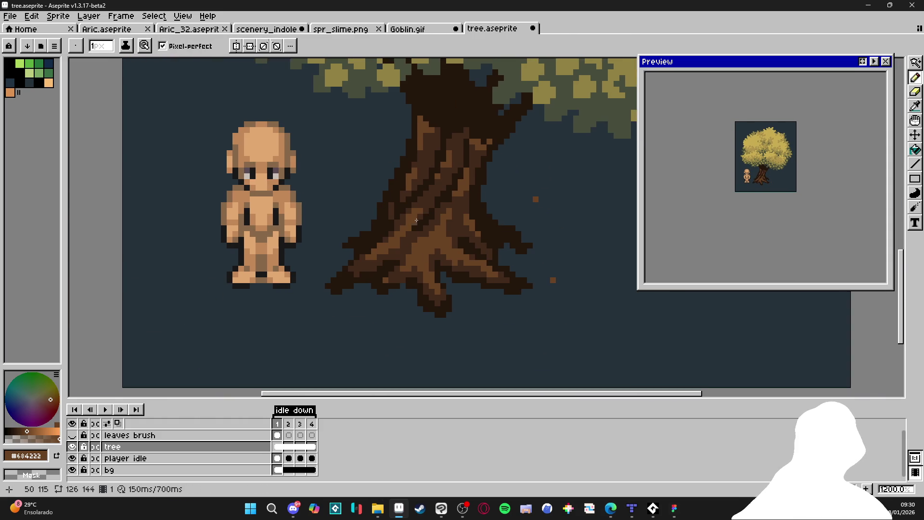
scroll(486, 173, down, 2)
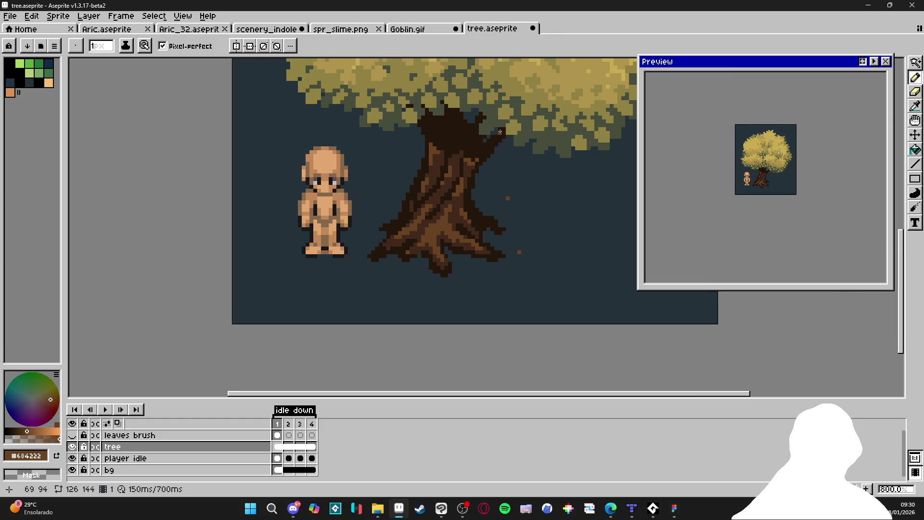
scroll(500, 131, down, 1)
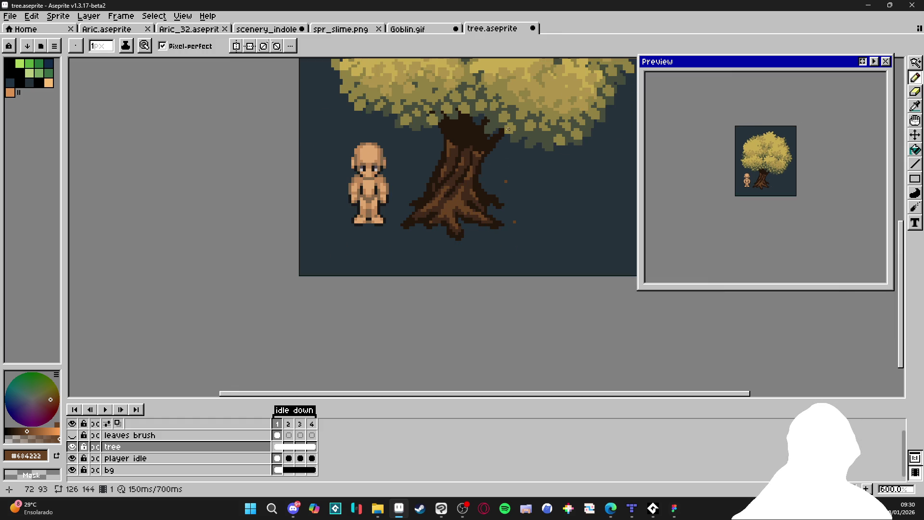
scroll(524, 121, down, 1)
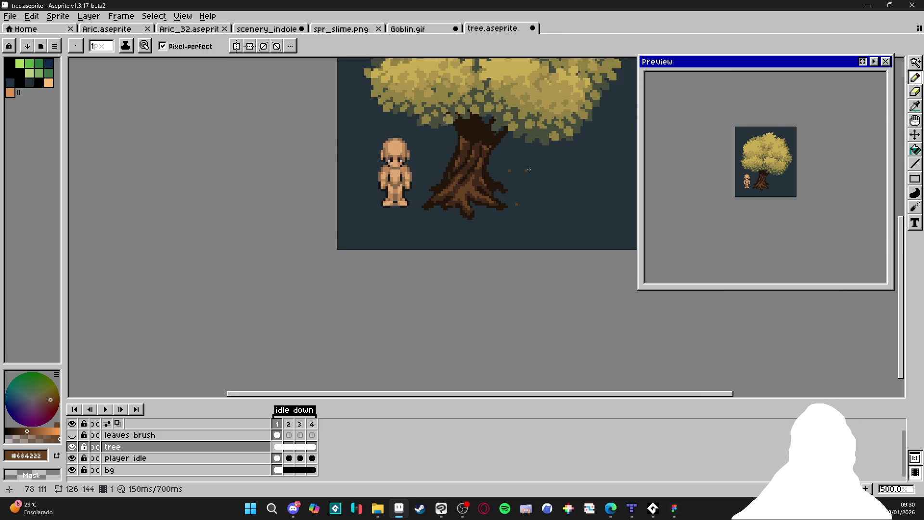
scroll(536, 194, up, 1)
- Close tree.aseprite with Don't Save, discarding the trunk edits
click(533, 28)
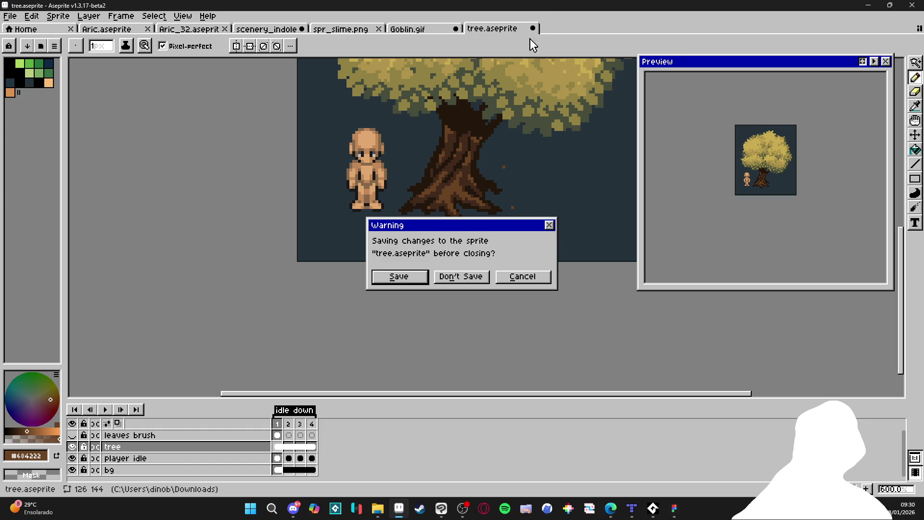
click(467, 275)
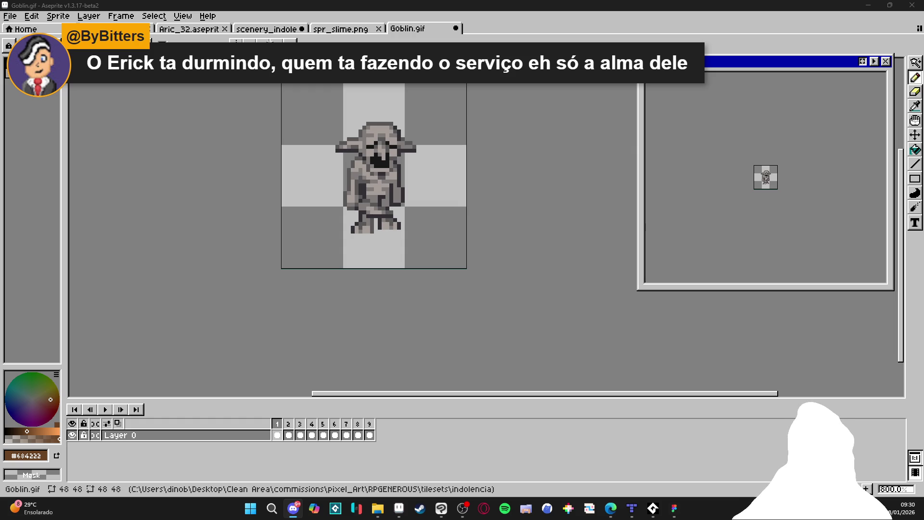
key(alt+Tab)
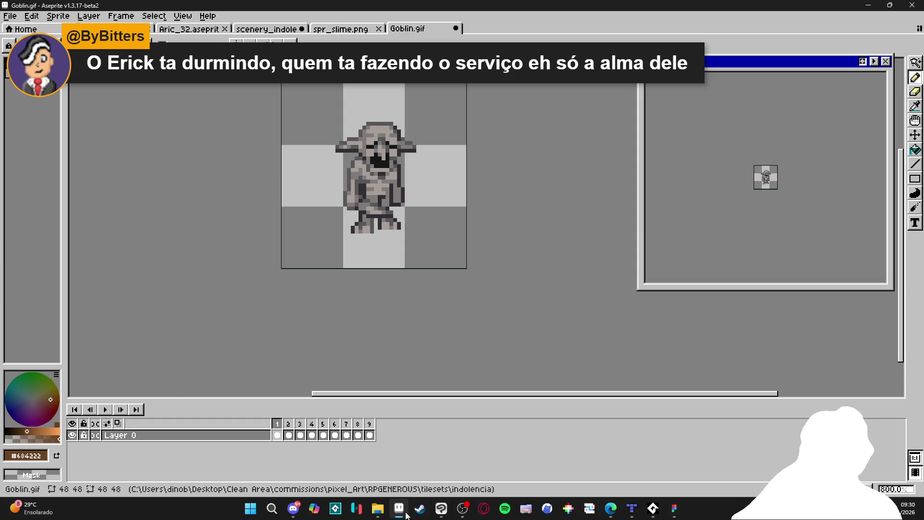
mouse_move(611, 503)
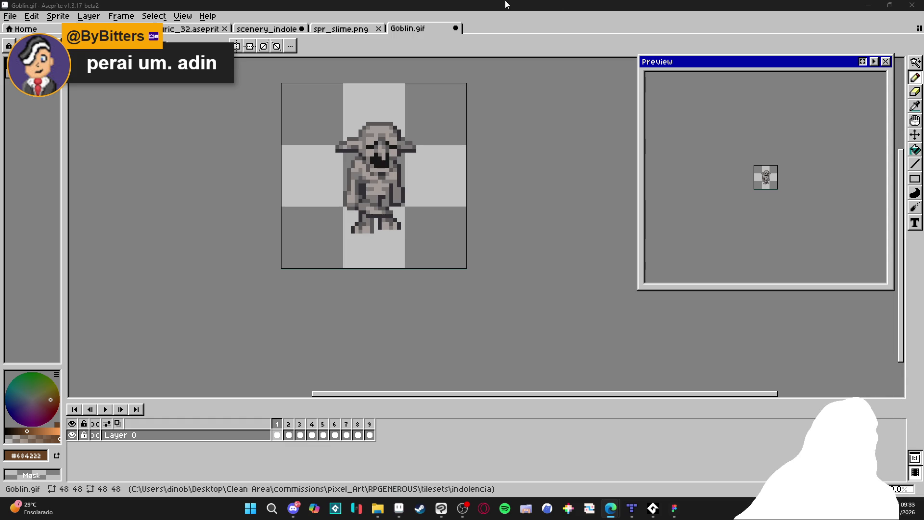
- Bring the Goblin.gif tab forward to show the 48×48 grey goblin
click(345, 29)
- Switch to the scenery_indolence map showing the goblin on its character layer
click(291, 29)
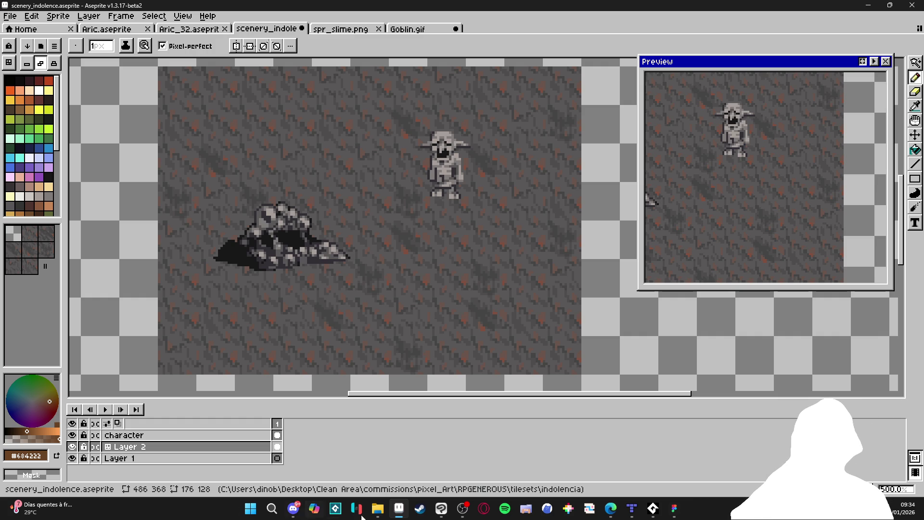
- Bring up the Spotify music player window
click(462, 509)
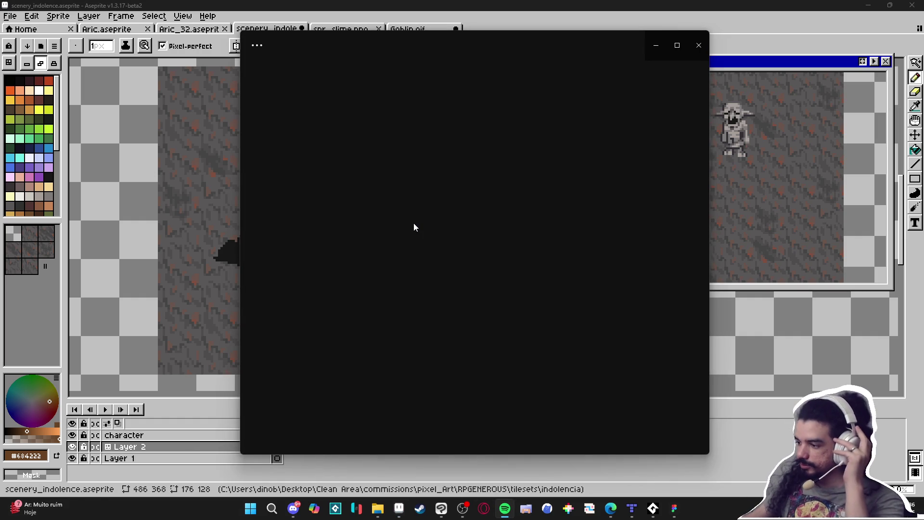
- Stop AudioTitan playback and hide its window to reveal Spotify
click(654, 508)
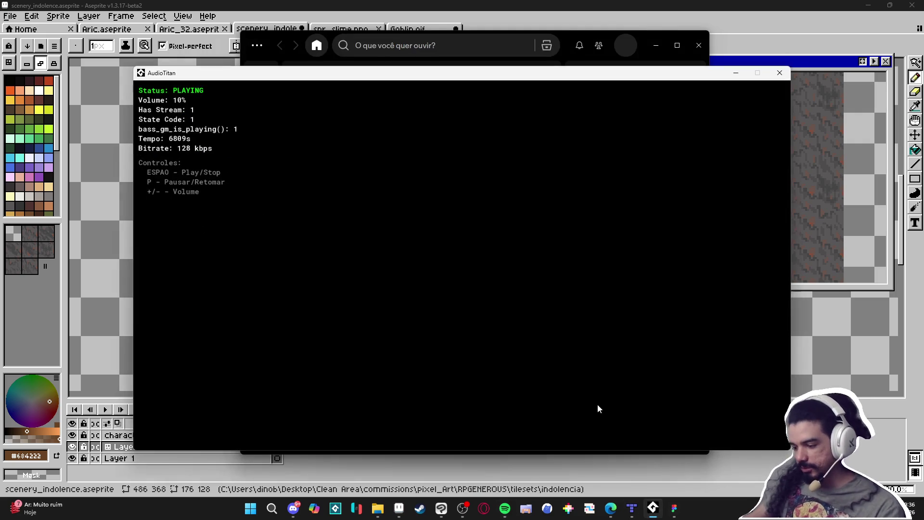
click(736, 73)
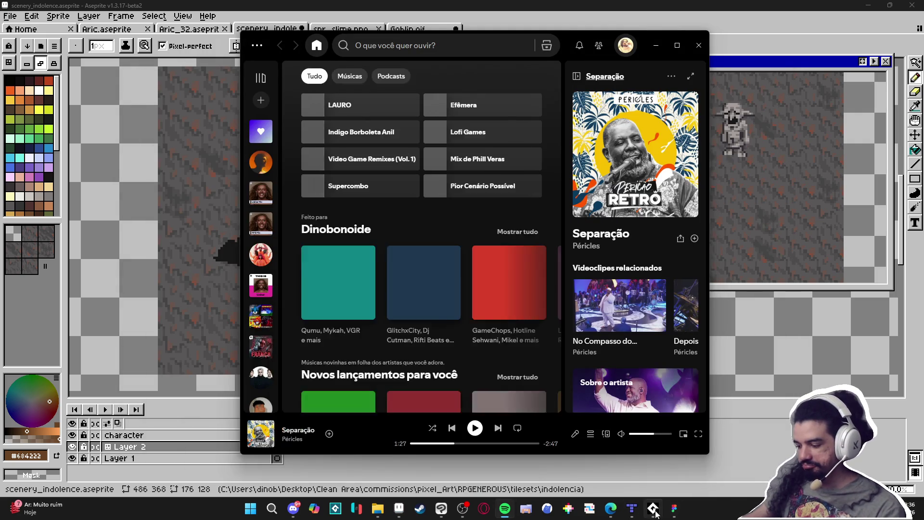
click(653, 508)
key(space)
click(736, 74)
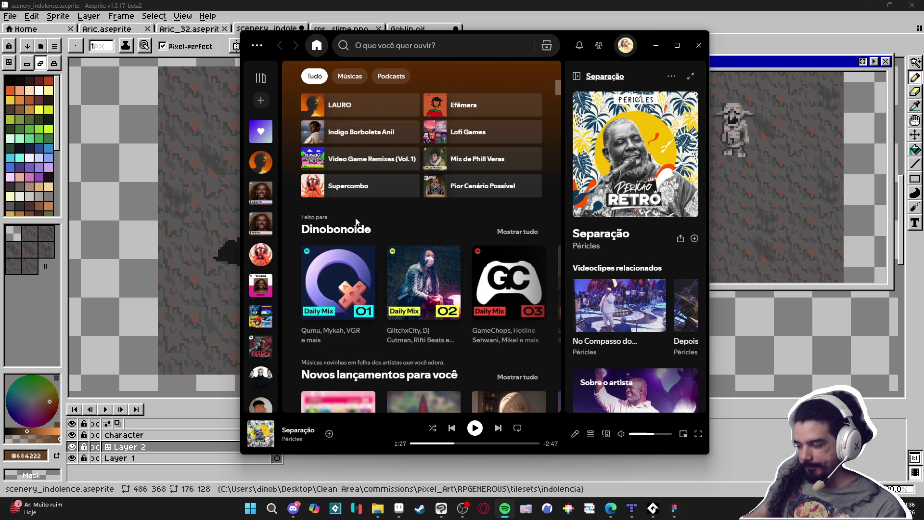
- Search 'priscil', play Priscila Tossan's top track Vida, and lower the volume slightly
click(406, 48)
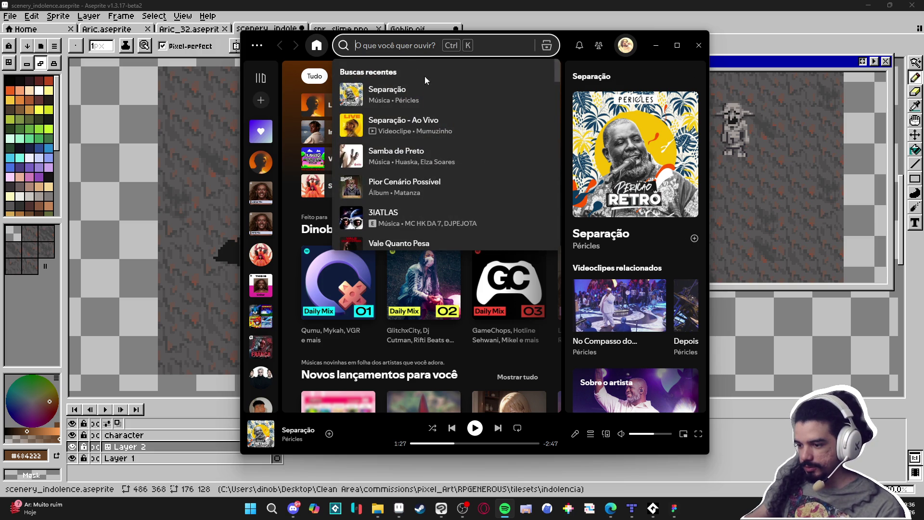
scroll(435, 96, down, 3)
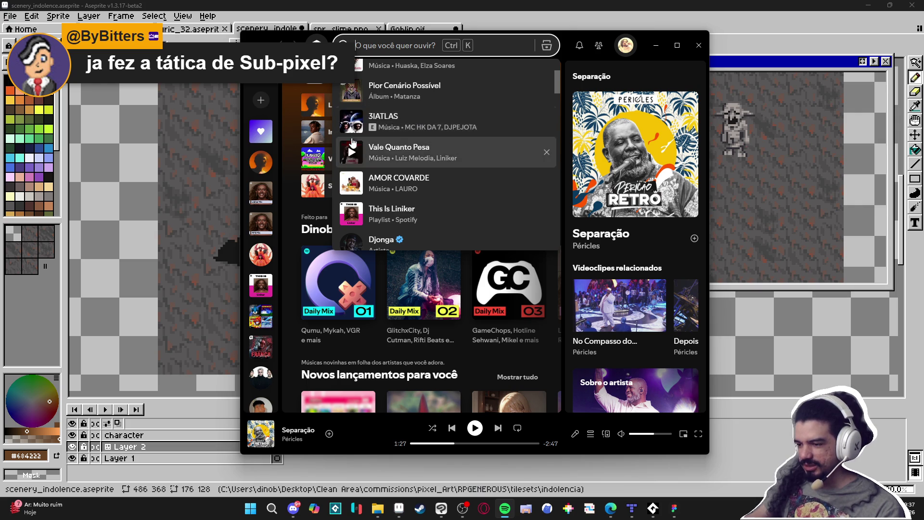
scroll(423, 147, down, 2)
scroll(479, 143, down, 4)
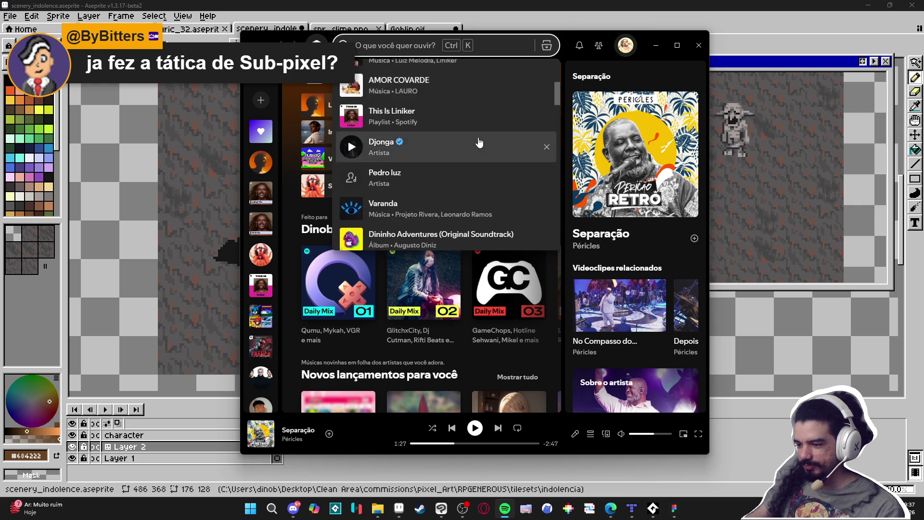
scroll(384, 135, down, 3)
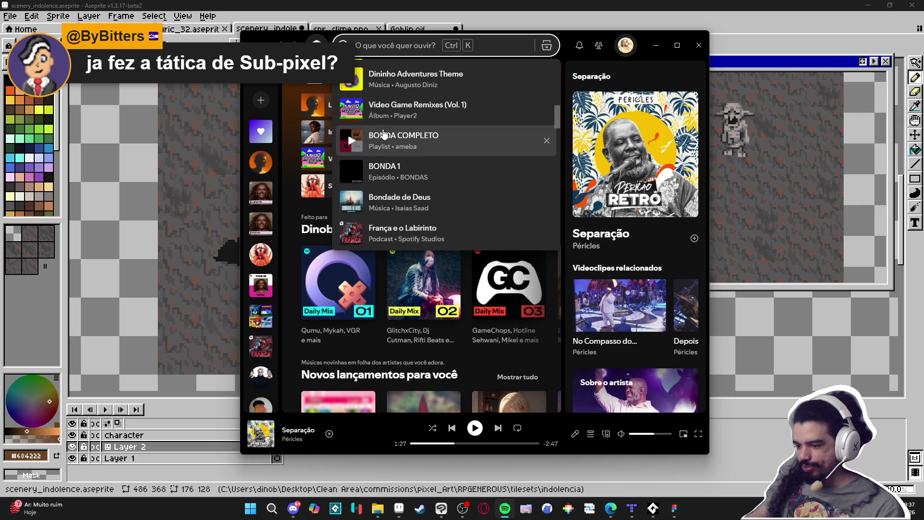
scroll(384, 135, down, 3)
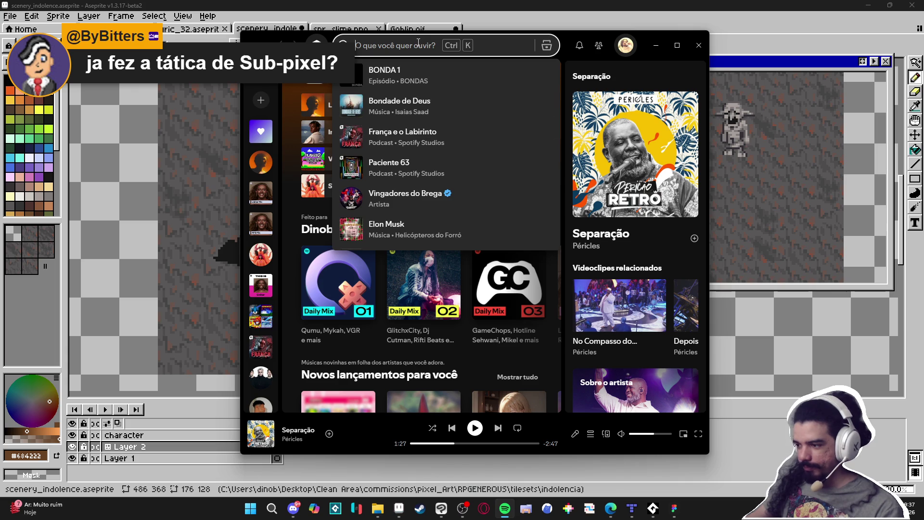
text(priscil)
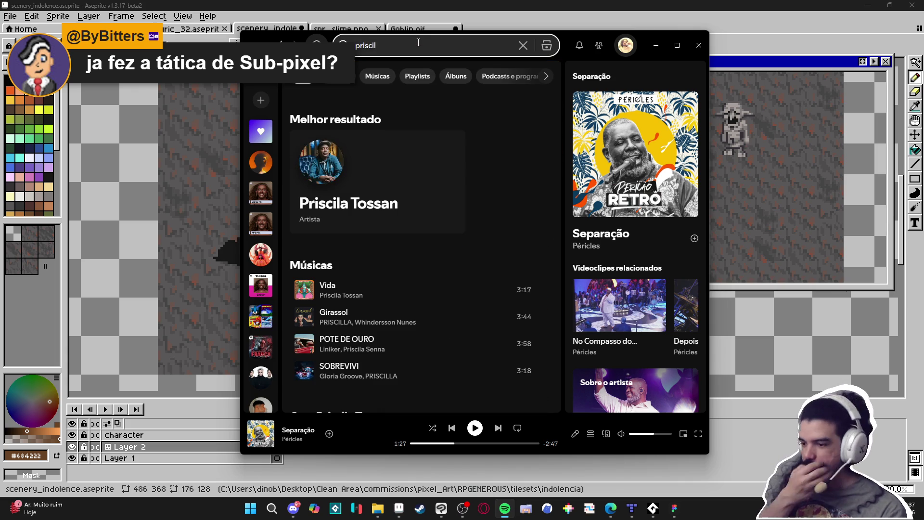
click(342, 162)
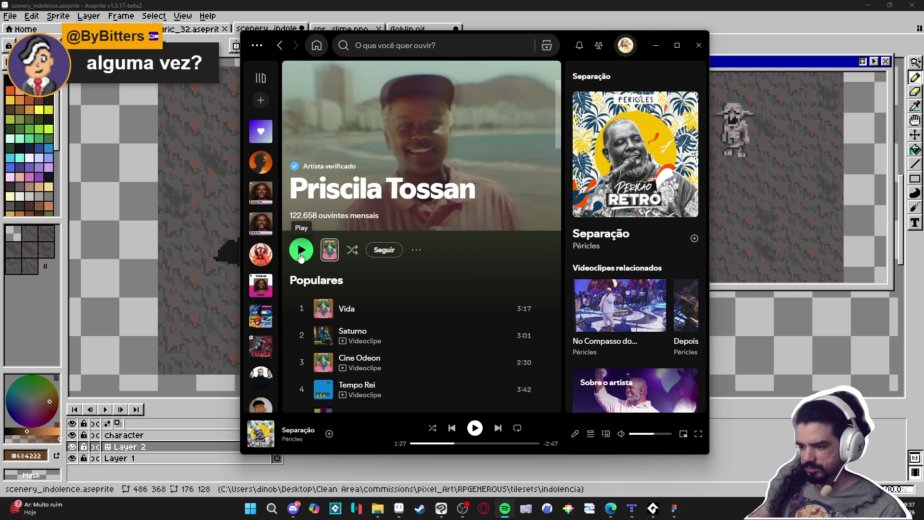
click(301, 252)
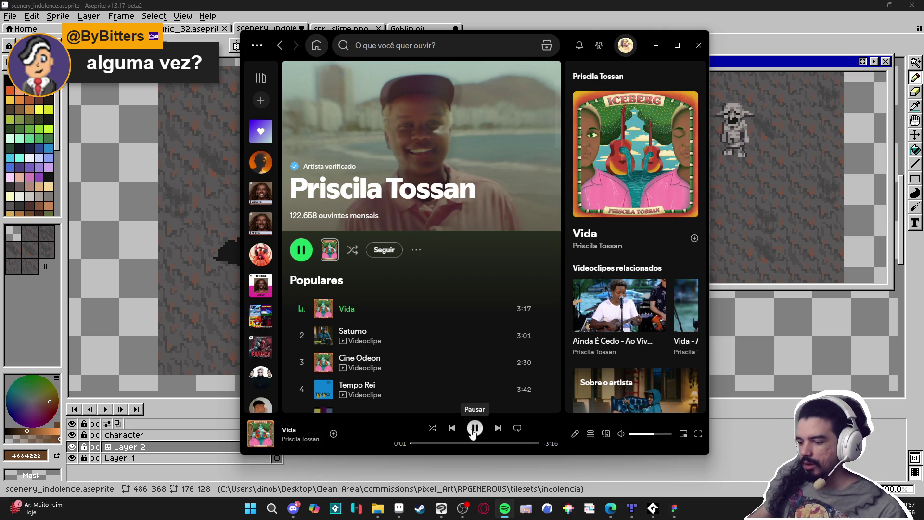
click(642, 434)
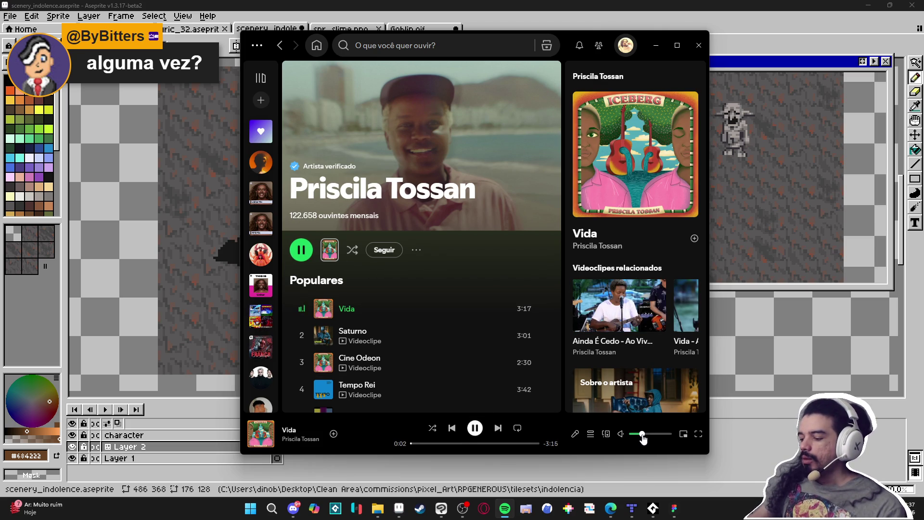
click(655, 47)
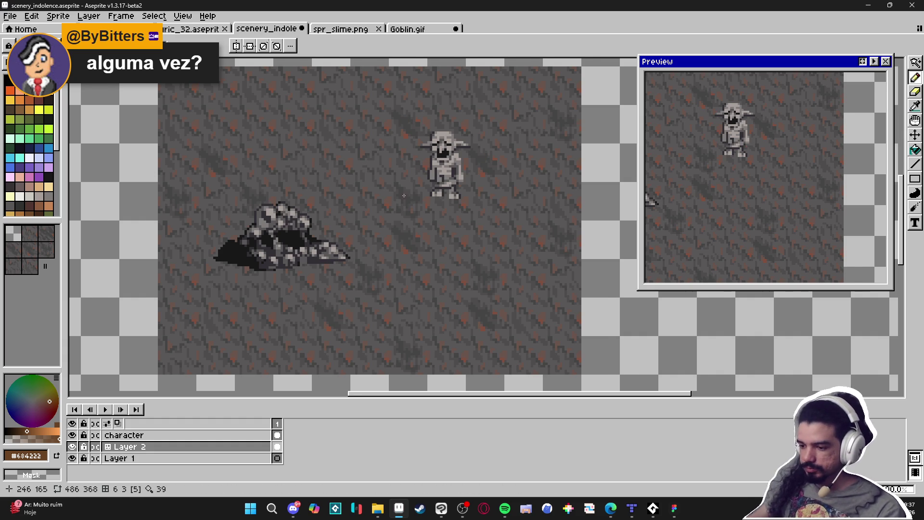
drag(389, 222, 404, 223)
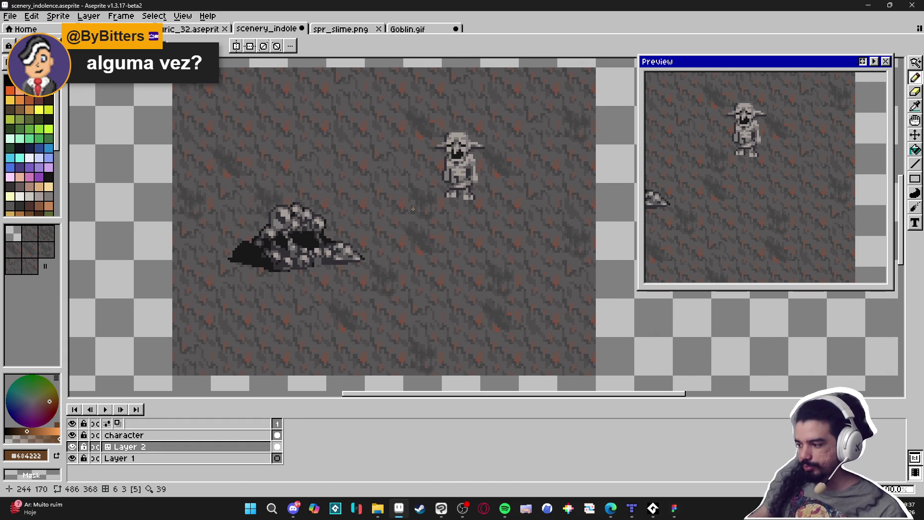
key(ctrl+apostrophe)
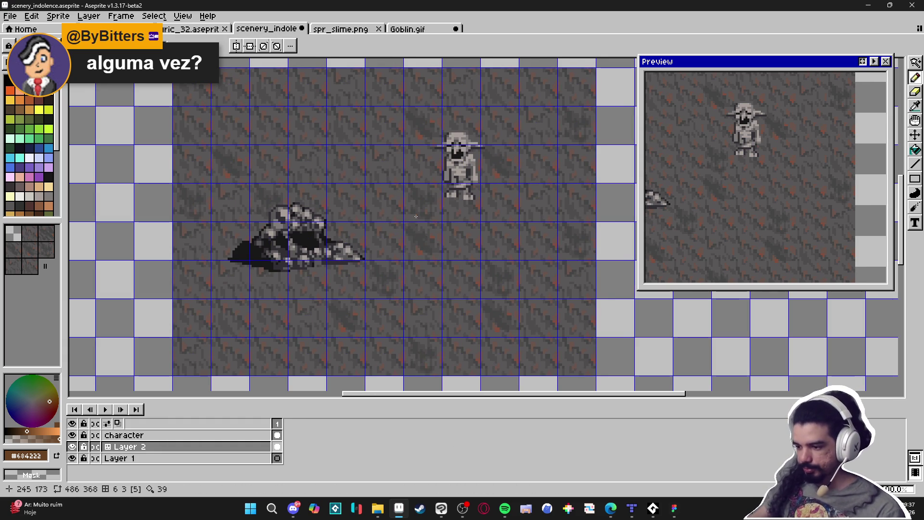
scroll(417, 215, up, 2)
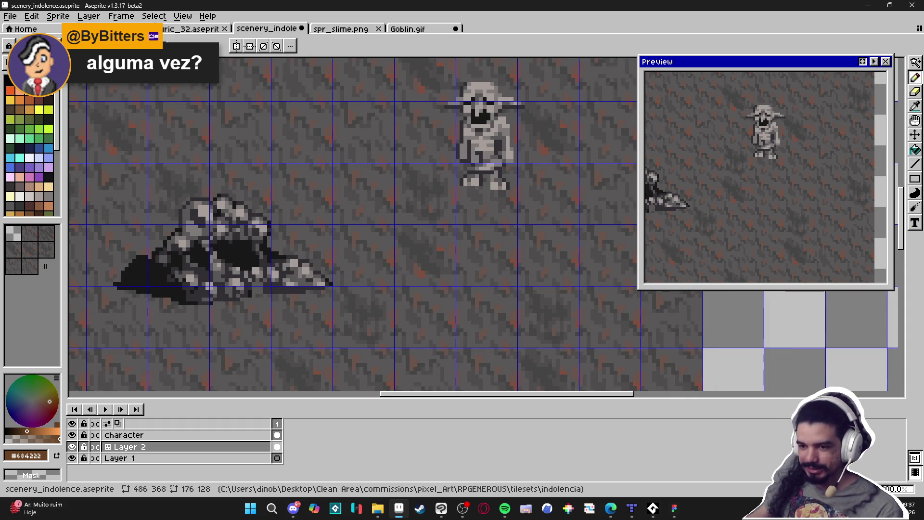
scroll(372, 197, up, 3)
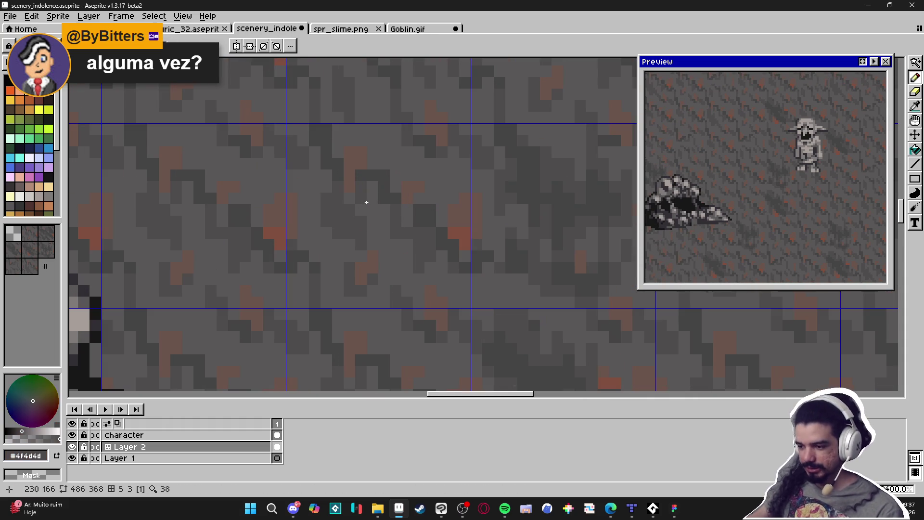
key(space)
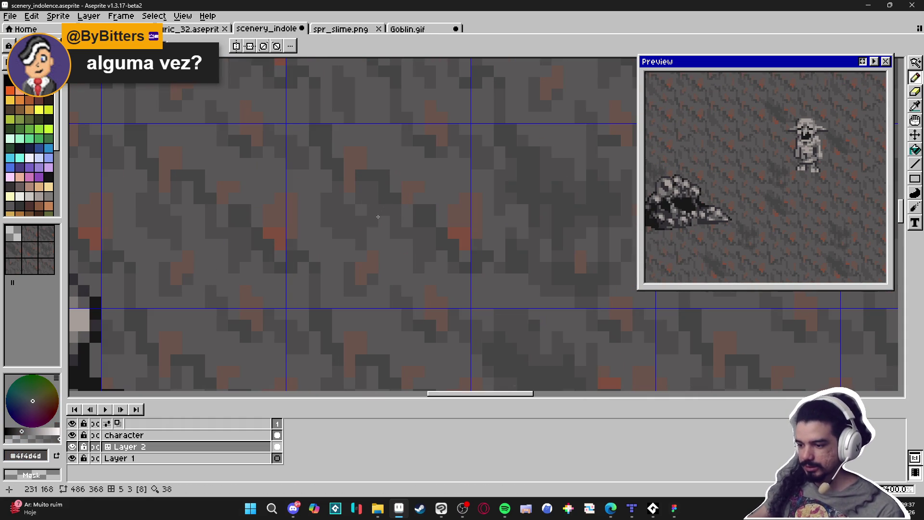
scroll(387, 217, down, 3)
scroll(359, 177, up, 3)
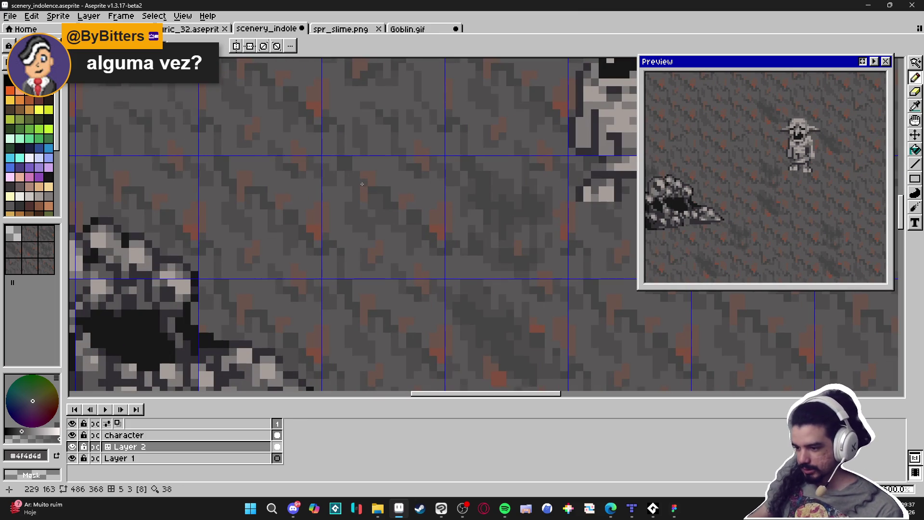
scroll(362, 201, down, 2)
scroll(371, 217, up, 1)
scroll(381, 233, down, 1)
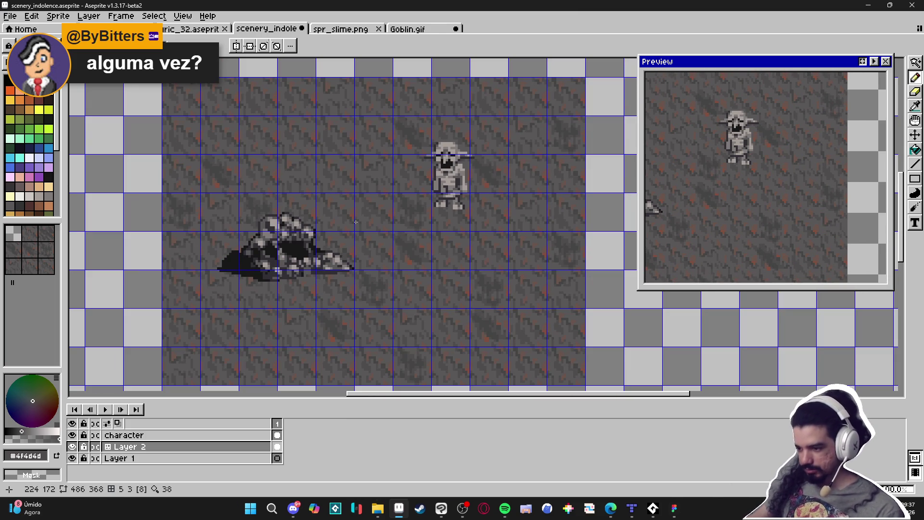
scroll(368, 212, up, 3)
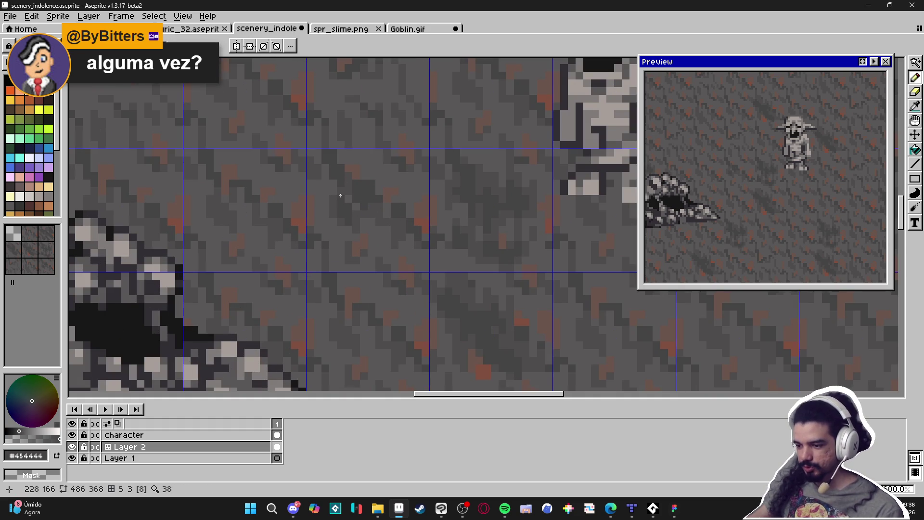
scroll(341, 195, down, 3)
scroll(342, 208, up, 3)
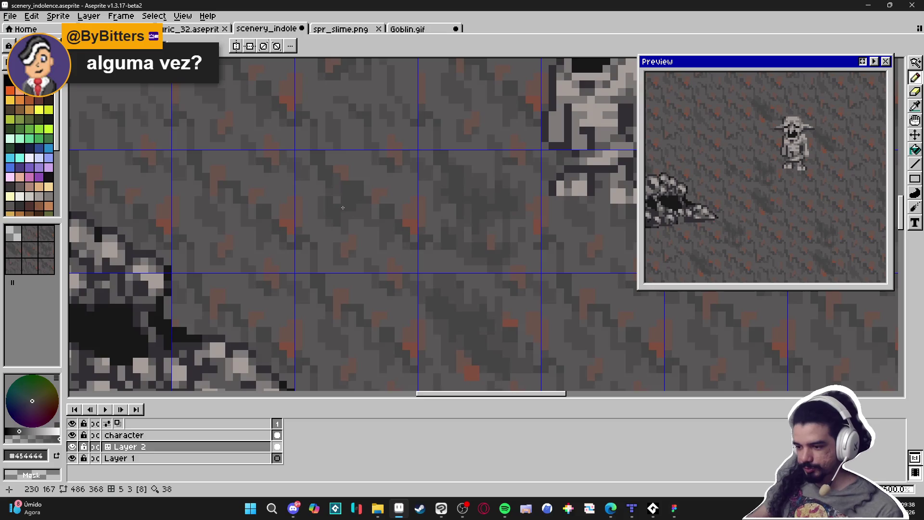
scroll(334, 201, down, 3)
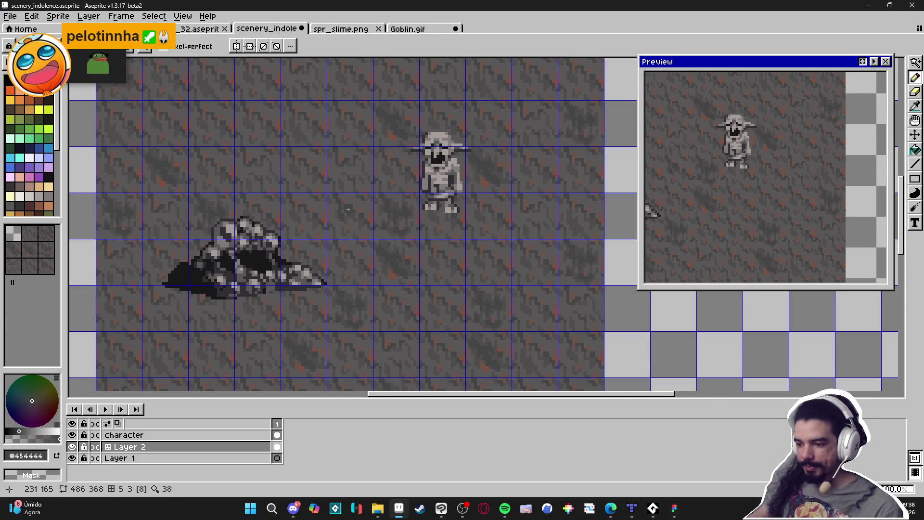
scroll(348, 209, up, 4)
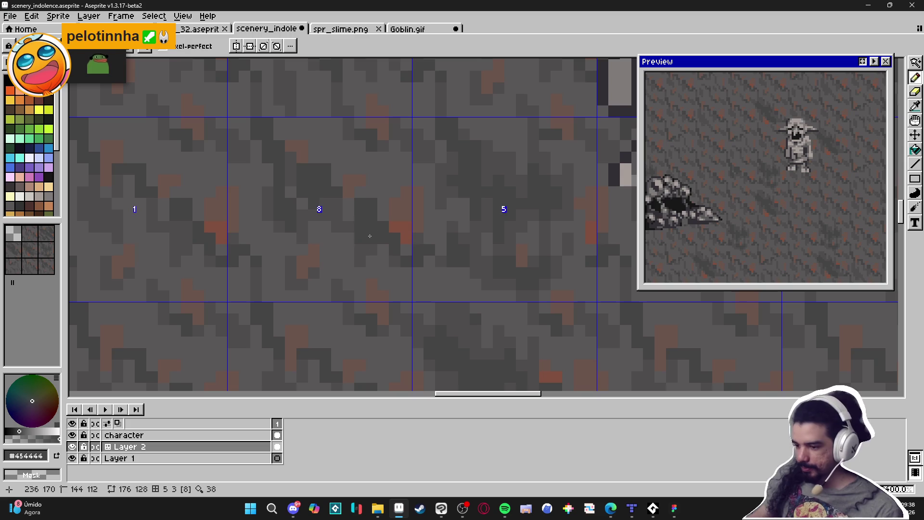
alt+click(380, 220)
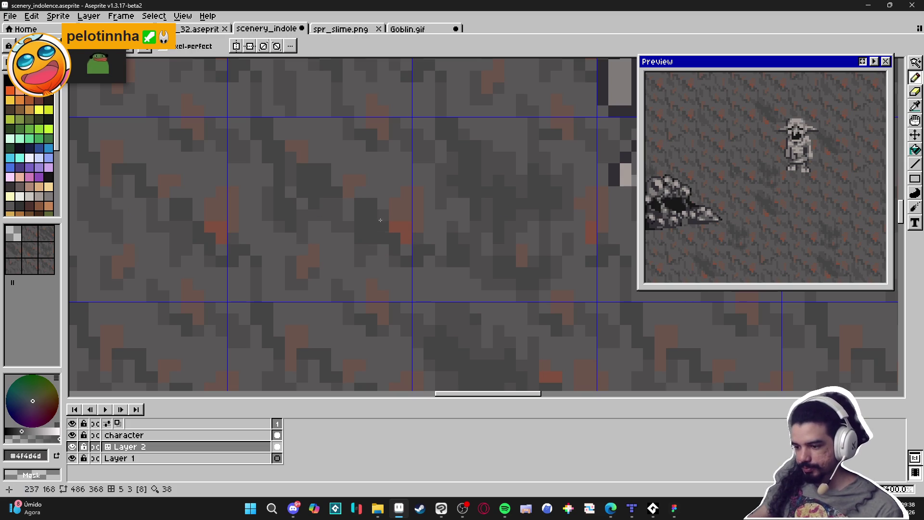
scroll(380, 219, down, 3)
scroll(357, 200, up, 2)
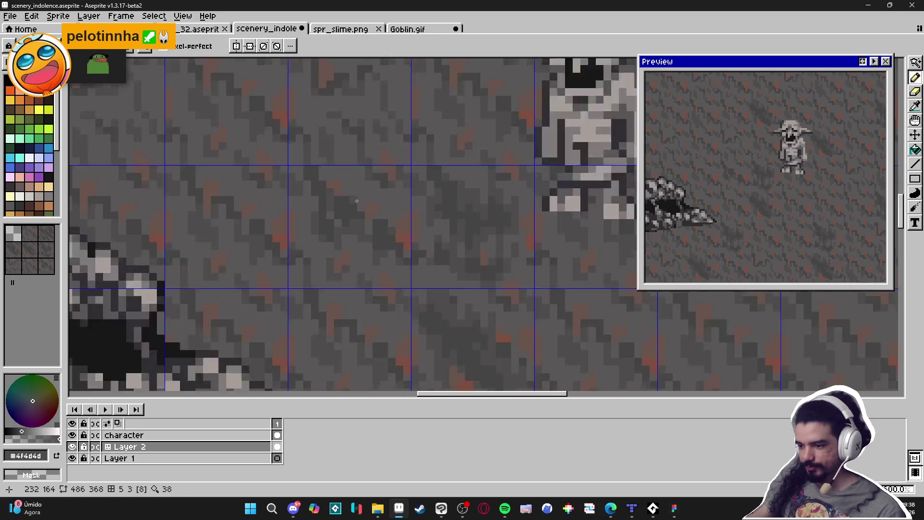
scroll(356, 201, up, 1)
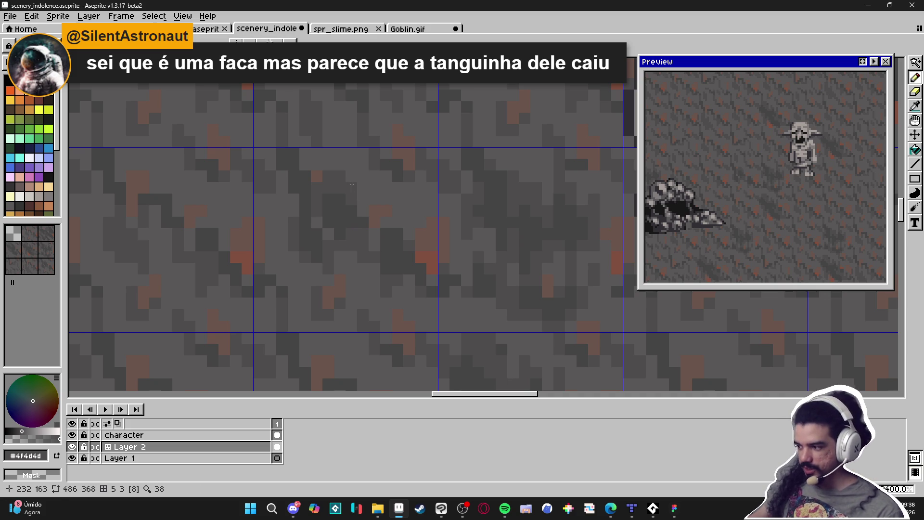
scroll(353, 184, down, 5)
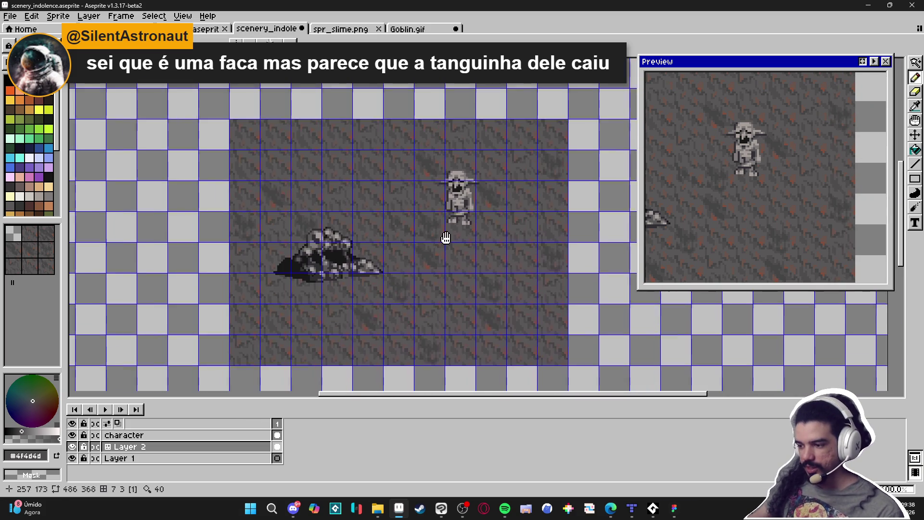
scroll(479, 217, up, 2)
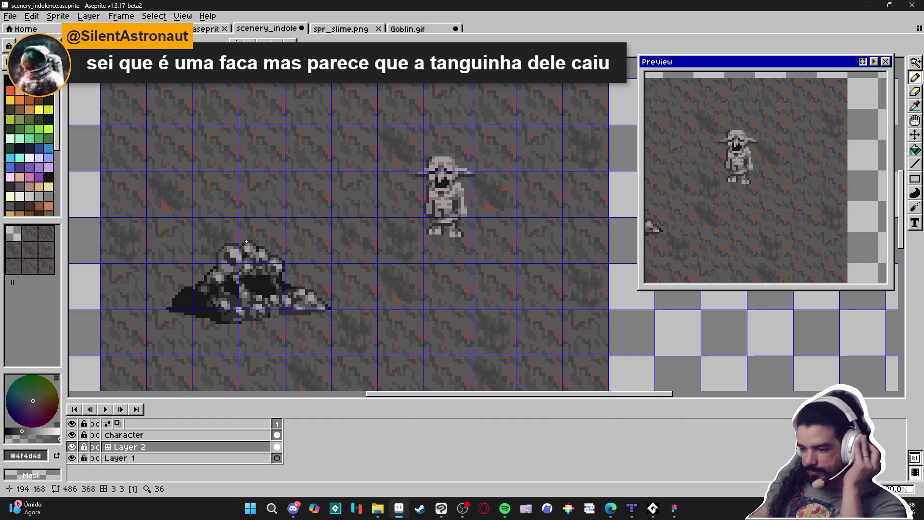
scroll(299, 248, up, 1)
scroll(343, 241, down, 1)
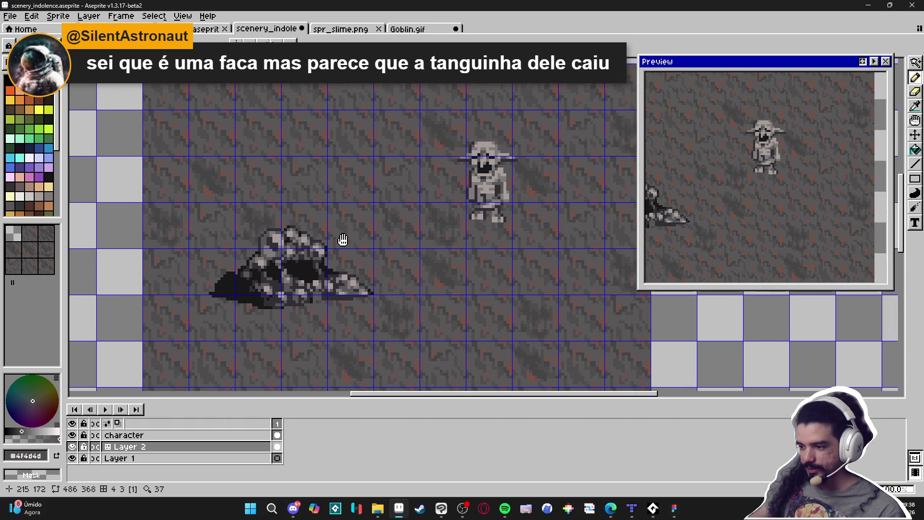
scroll(337, 250, down, 1)
scroll(274, 279, up, 1)
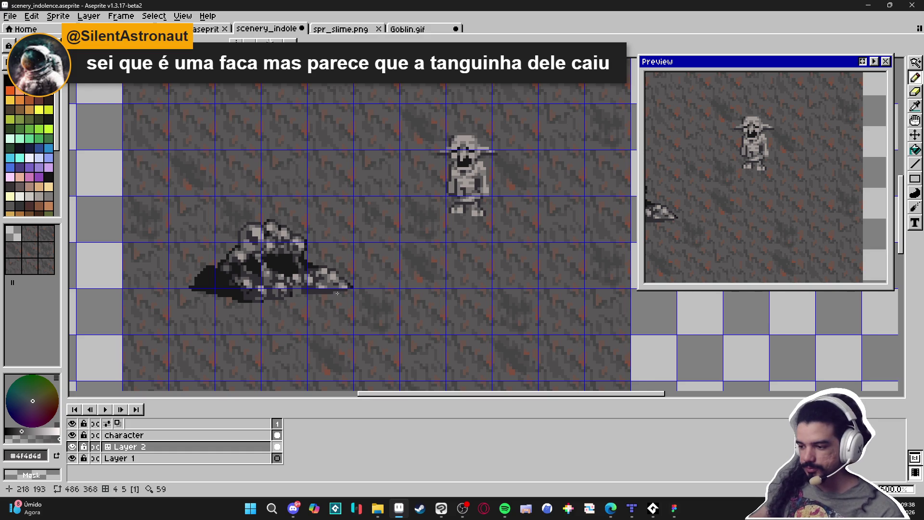
scroll(337, 293, down, 1)
scroll(357, 231, up, 1)
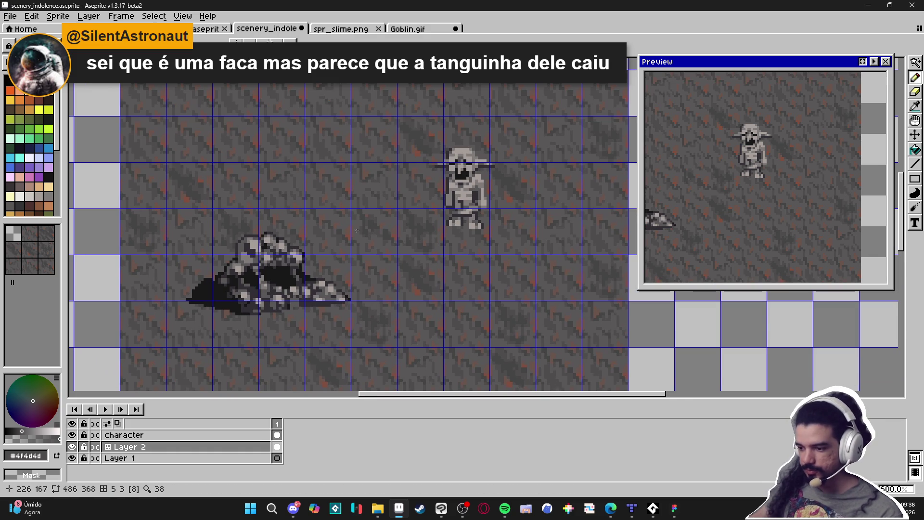
scroll(441, 252, down, 1)
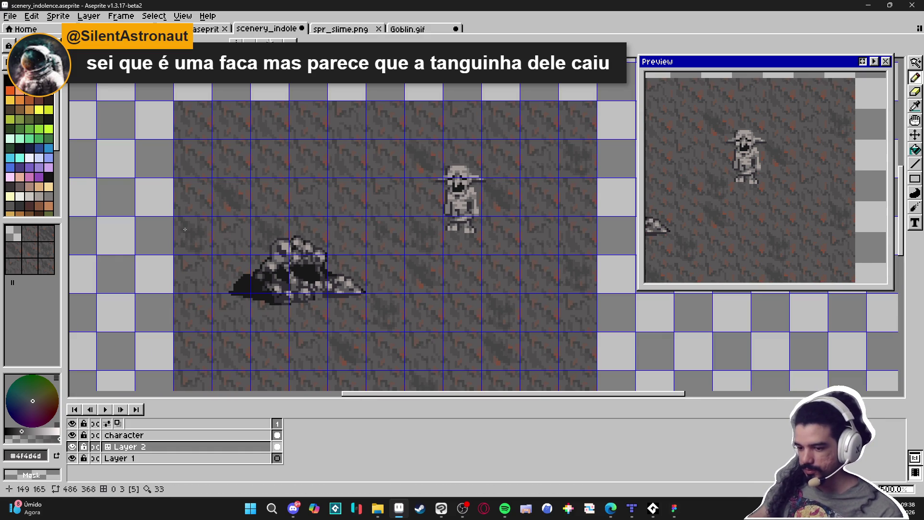
click(44, 273)
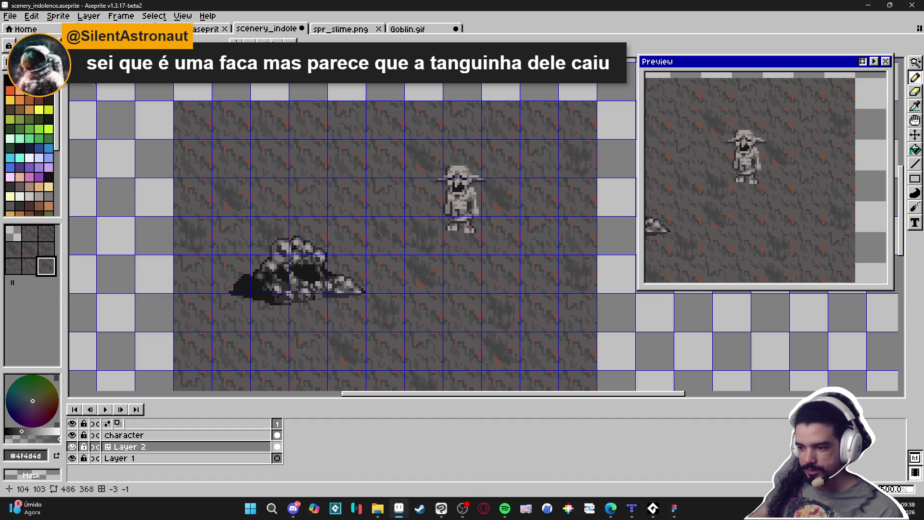
scroll(364, 249, down, 3)
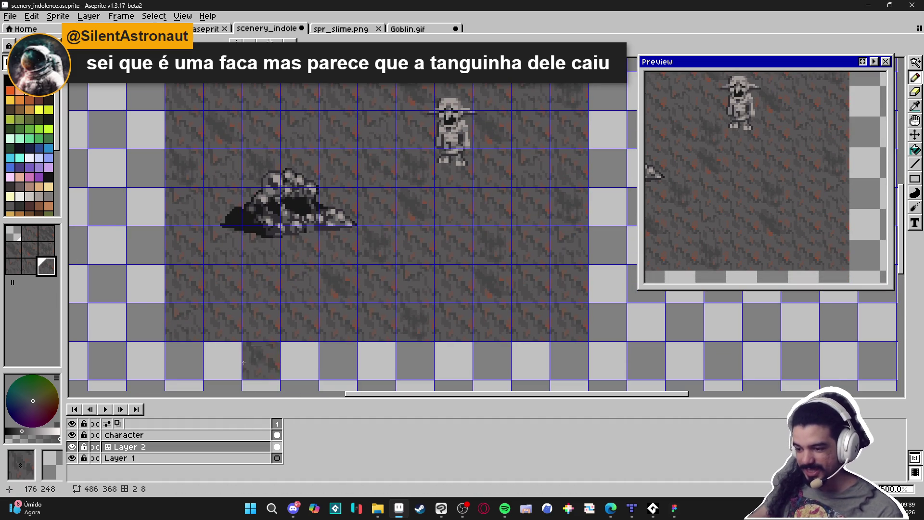
scroll(330, 345, right, 2)
scroll(330, 345, up, 1)
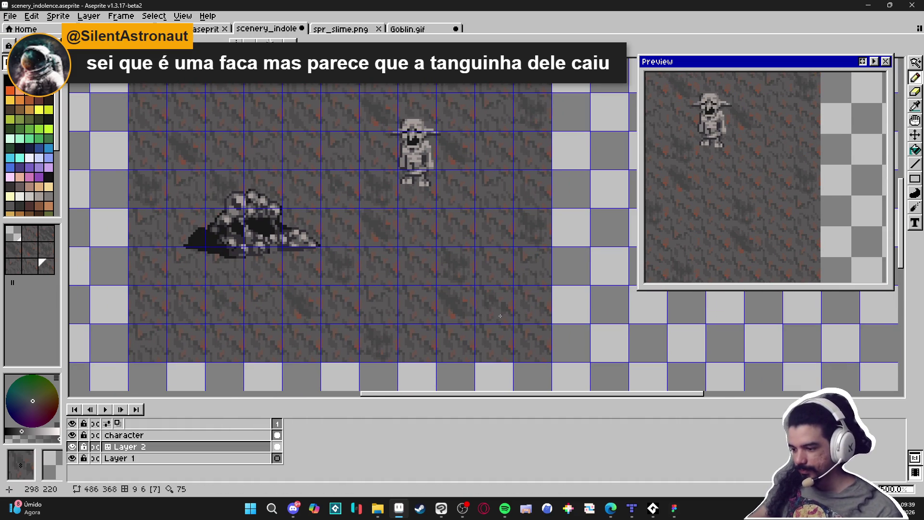
scroll(500, 316, up, 4)
scroll(482, 336, left, 2)
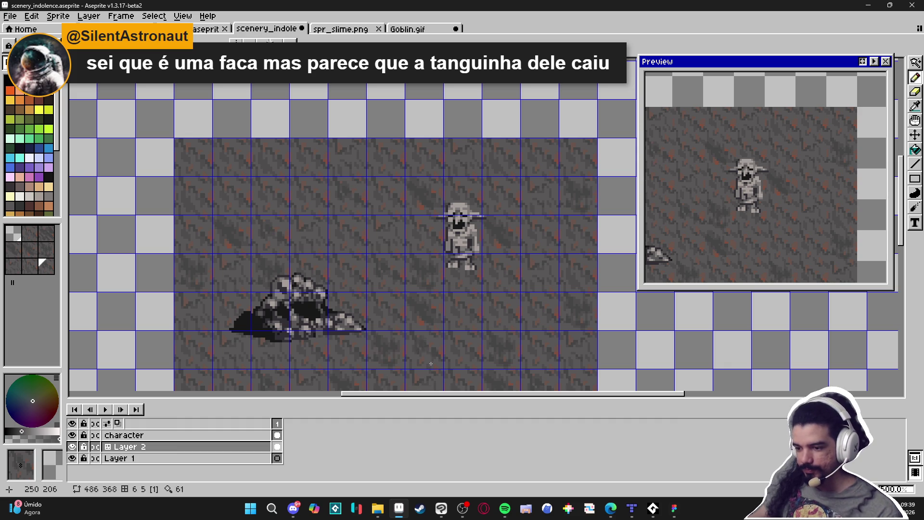
scroll(343, 325, down, 2)
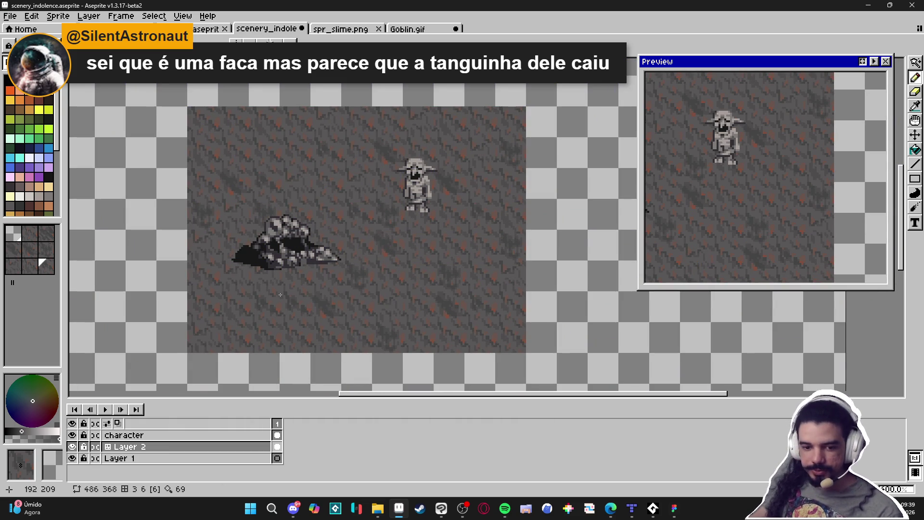
- Choose a palette colour for the Pencil, hide tile numbers, and switch to the Move tool
key(b)
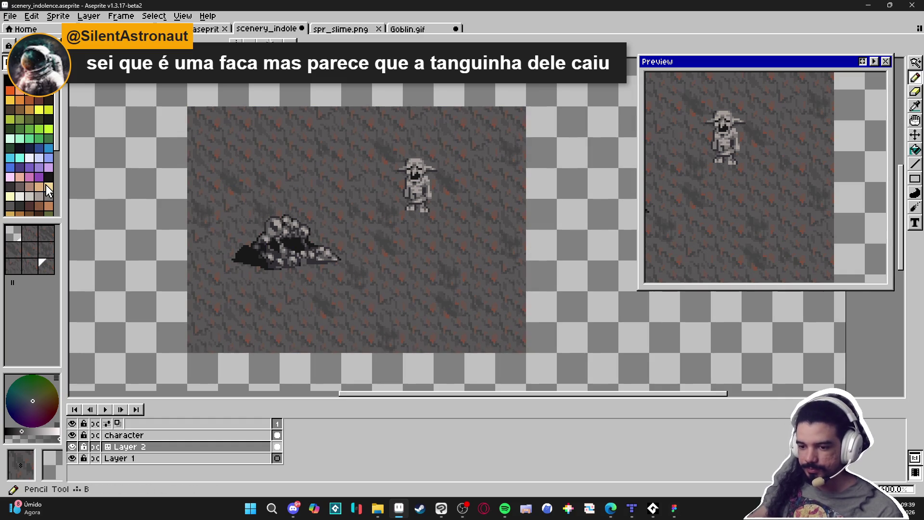
click(48, 191)
scroll(294, 212, up, 3)
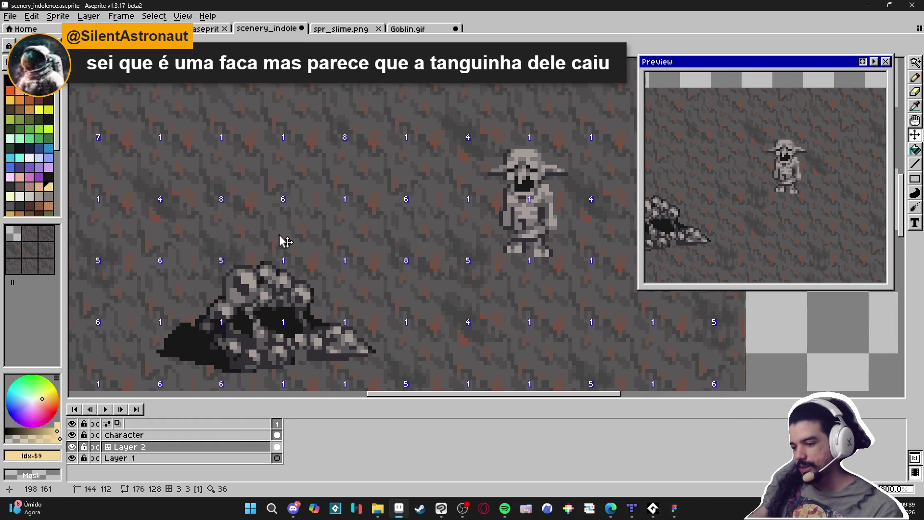
key(Tab)
scroll(301, 213, down, 1)
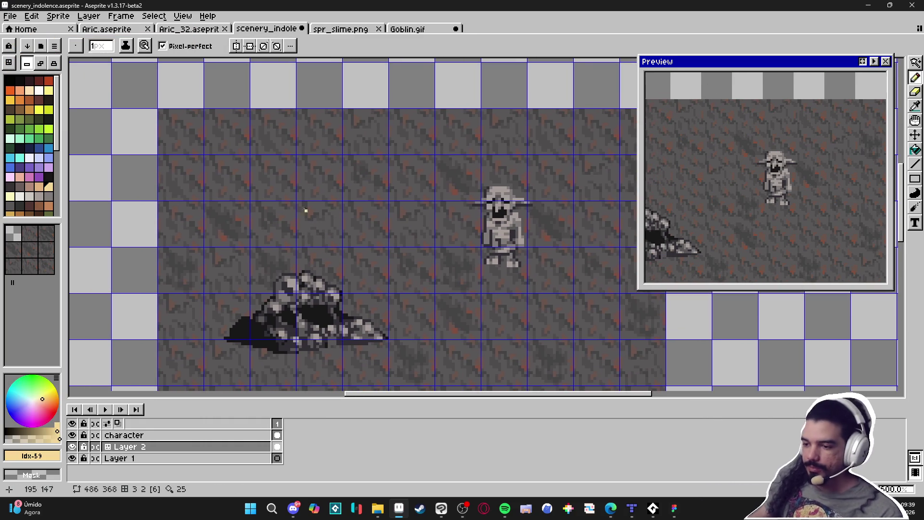
key(v)
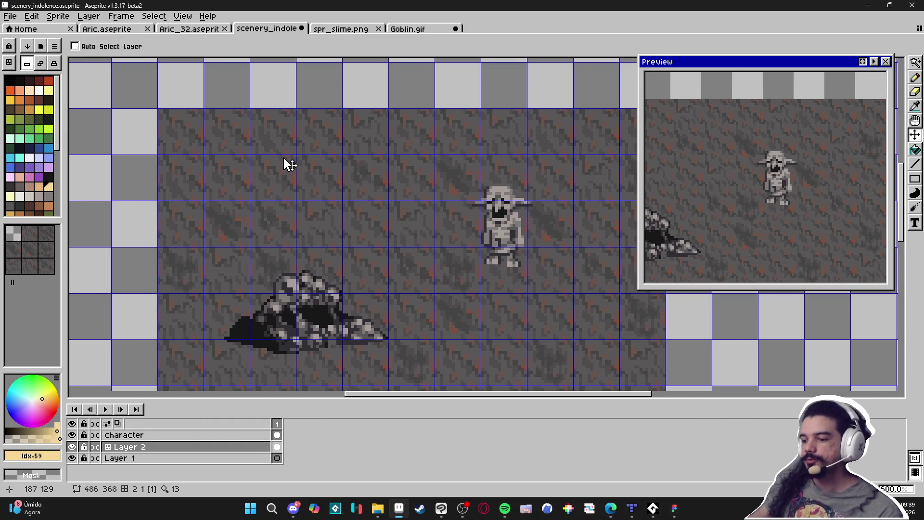
drag(275, 173, 310, 170)
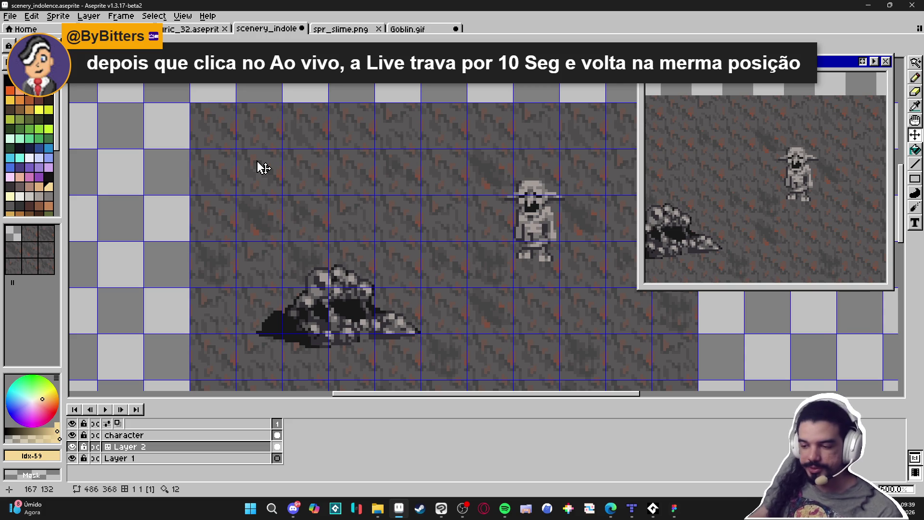
scroll(263, 183, up, 3)
- Sample dark grey #454444 from the floor and paint a few pixels and a short stroke
key(alt)
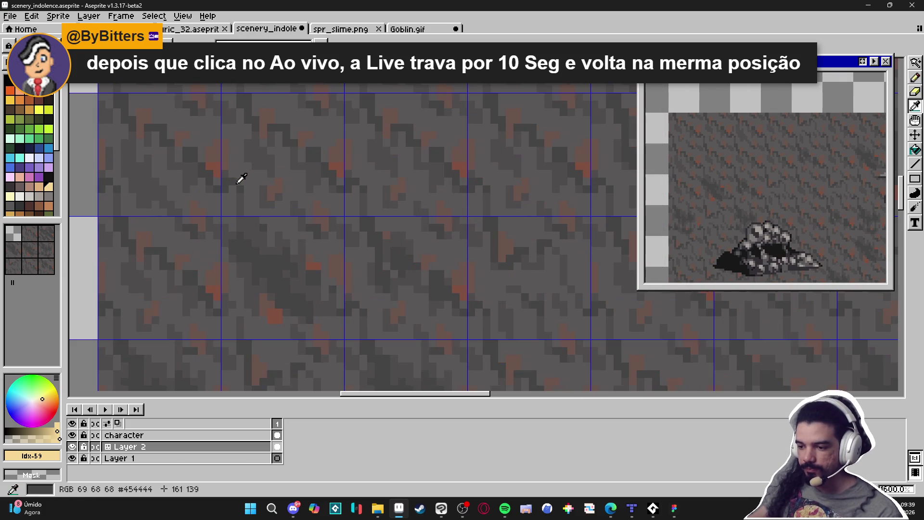
alt+click(236, 182)
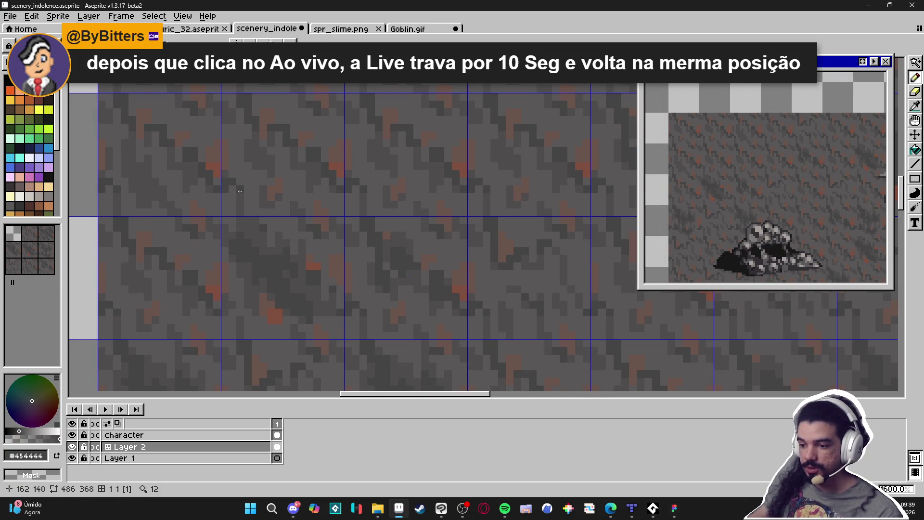
drag(241, 182, 256, 184)
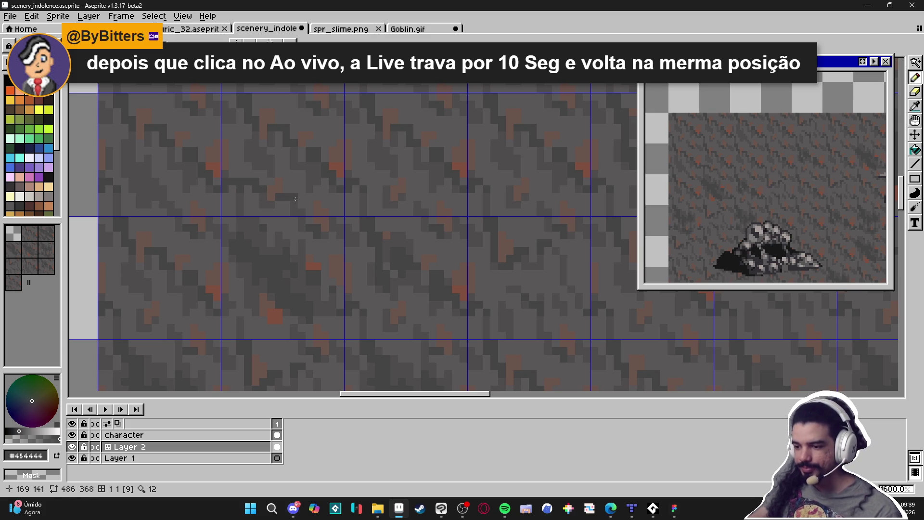
scroll(283, 160, down, 3)
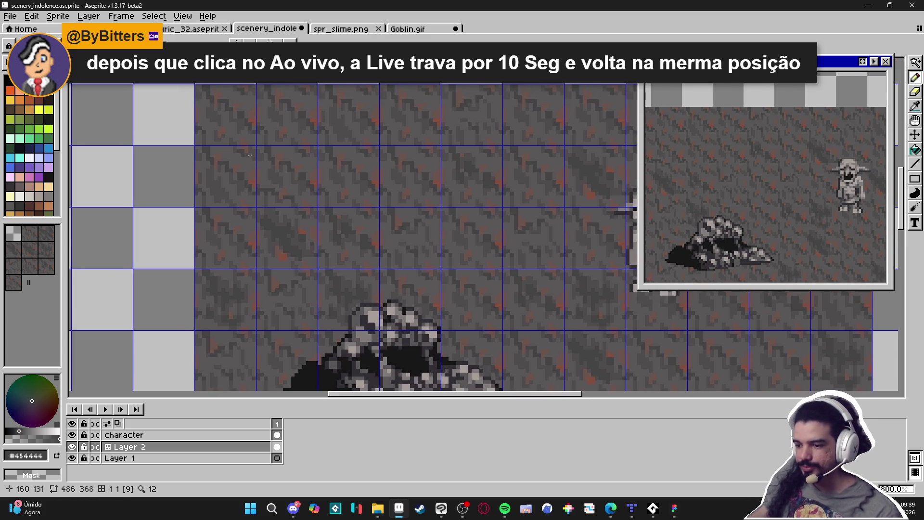
scroll(248, 192, up, 3)
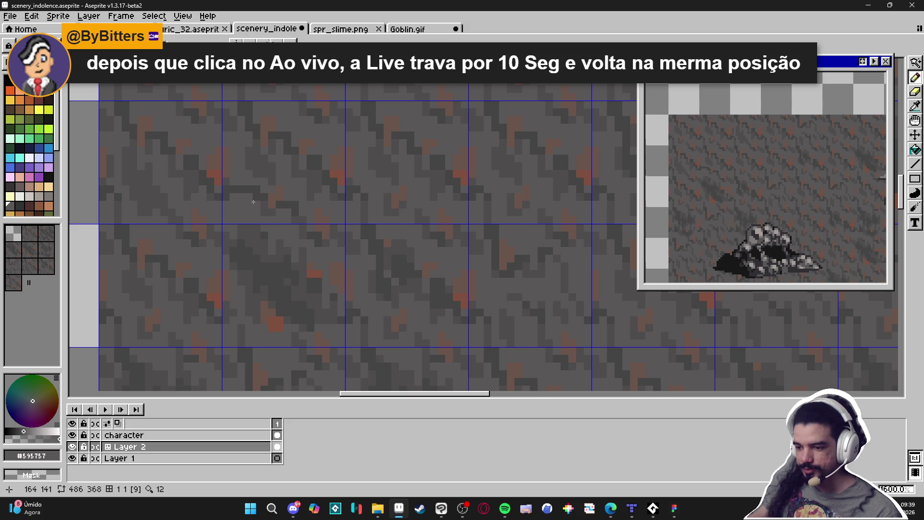
mouse_move(272, 178)
mouse_down()
mouse_move(260, 174)
mouse_move(273, 164)
mouse_move(256, 113)
mouse_move(292, 121)
mouse_up()
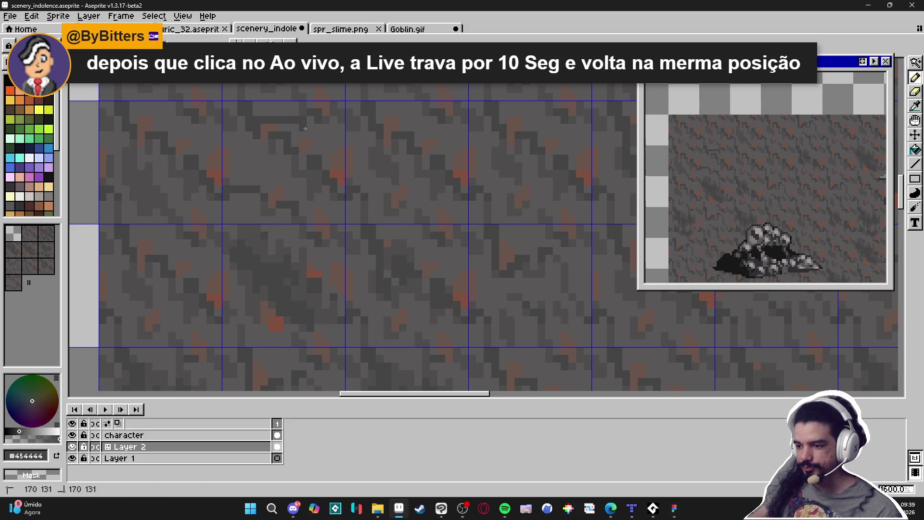
- Sample floor colours #80503F, #595757 and #4f4d4d, ending on #454444 again
click(333, 185)
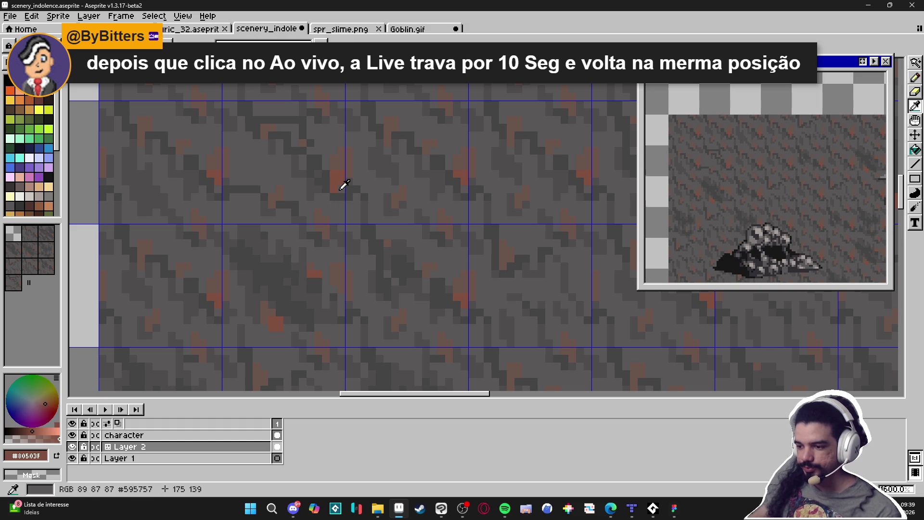
click(333, 179)
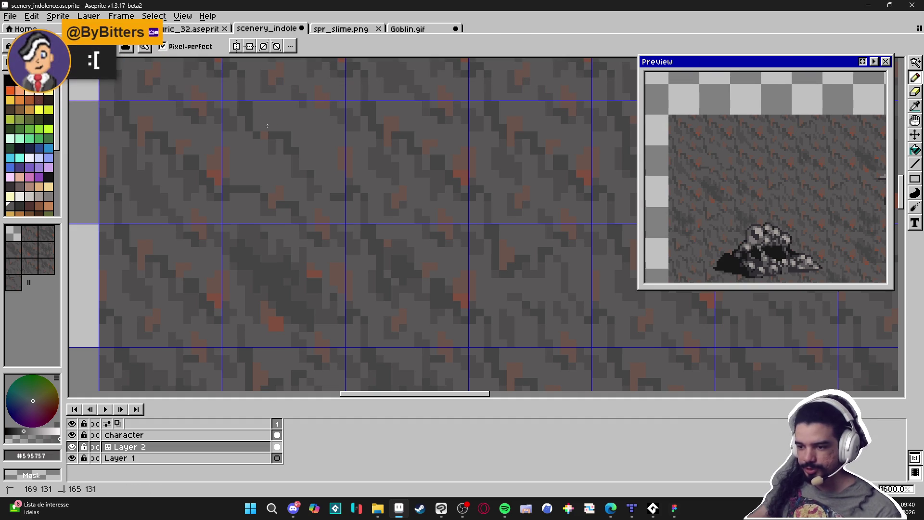
drag(265, 124, 288, 163)
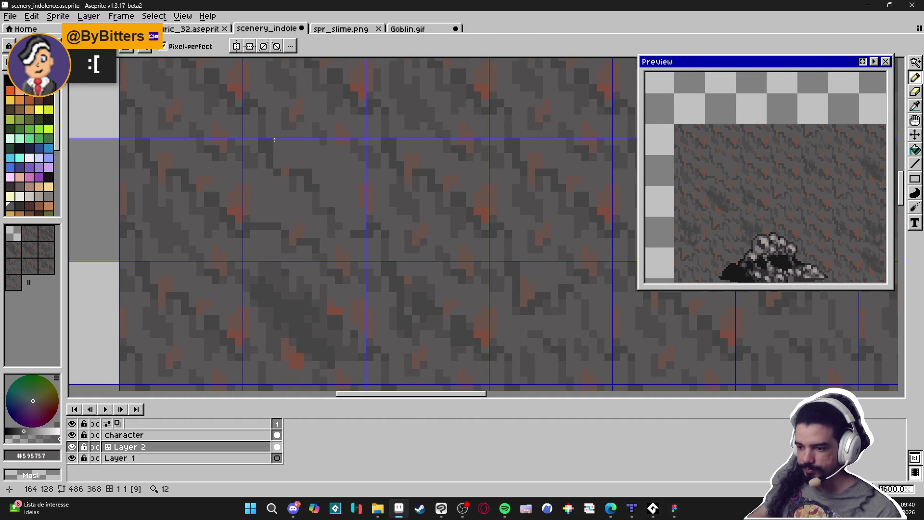
scroll(268, 148, up, 2)
alt+click(297, 164)
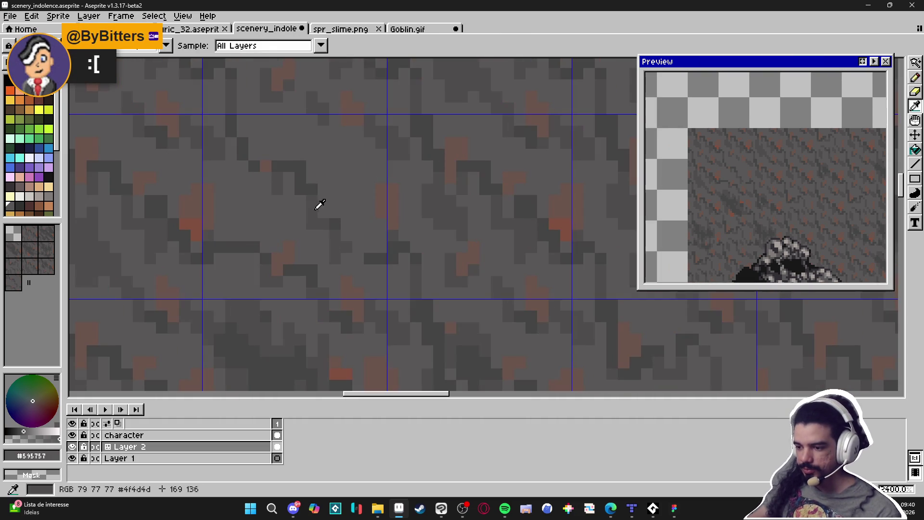
alt+click(320, 188)
scroll(349, 247, down, 6)
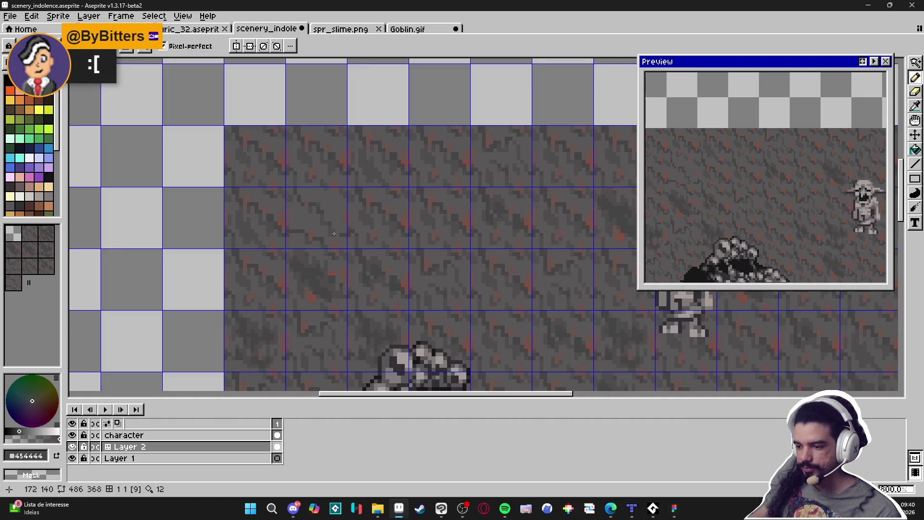
scroll(336, 243, down, 1)
scroll(319, 229, up, 5)
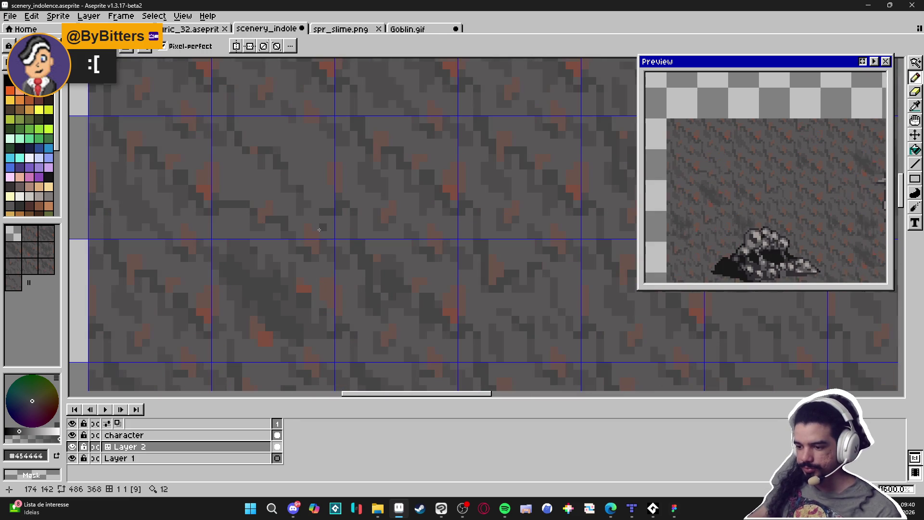
scroll(284, 210, down, 1)
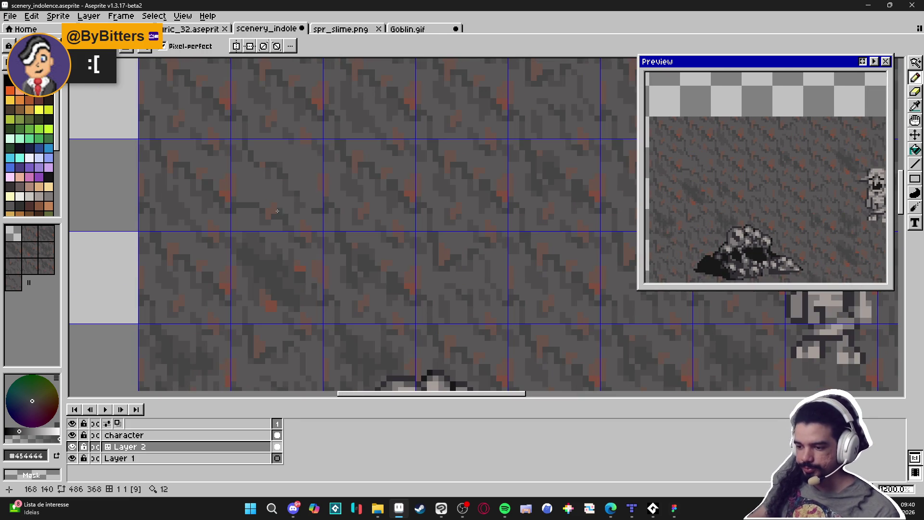
scroll(320, 178, up, 1)
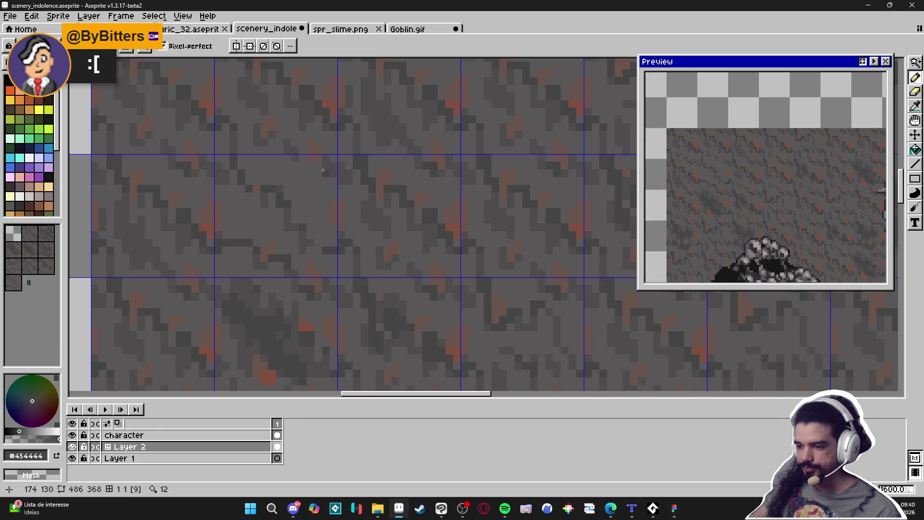
scroll(325, 183, down, 2)
scroll(325, 184, up, 2)
scroll(337, 199, down, 1)
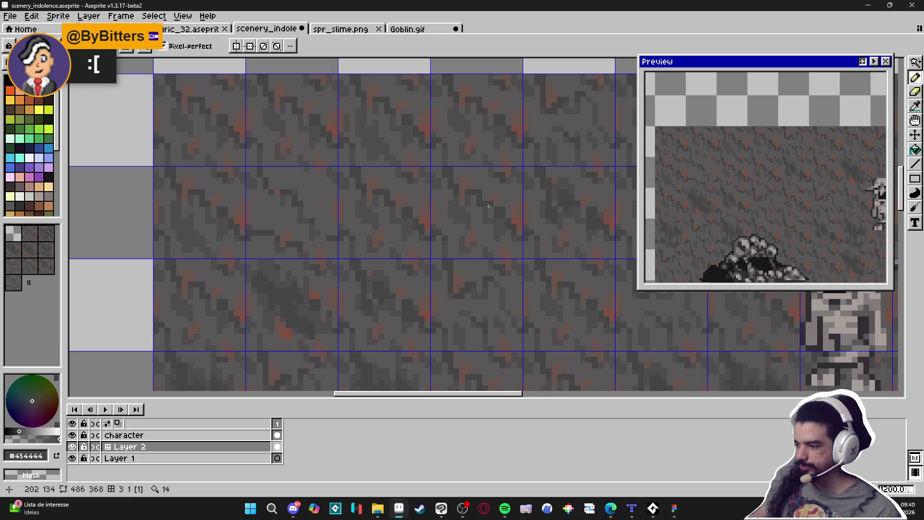
- Reposition the view so the goblin and rock sit top-left, and pick a light palette colour
scroll(276, 205, down, 3)
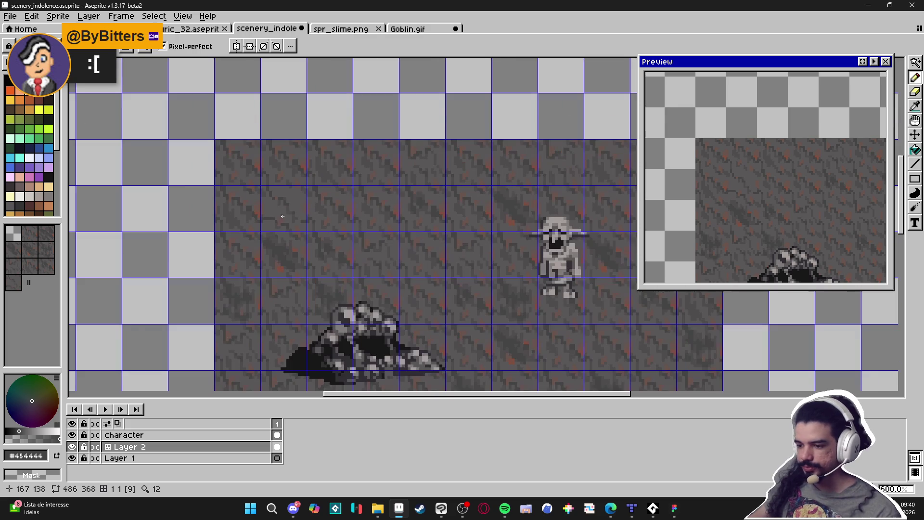
scroll(390, 231, down, 1)
drag(473, 372, 389, 254)
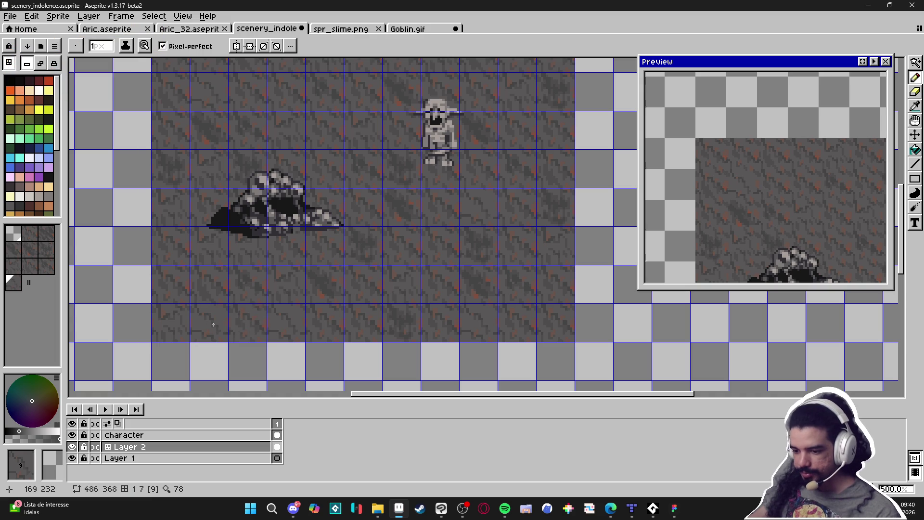
drag(302, 309, 278, 364)
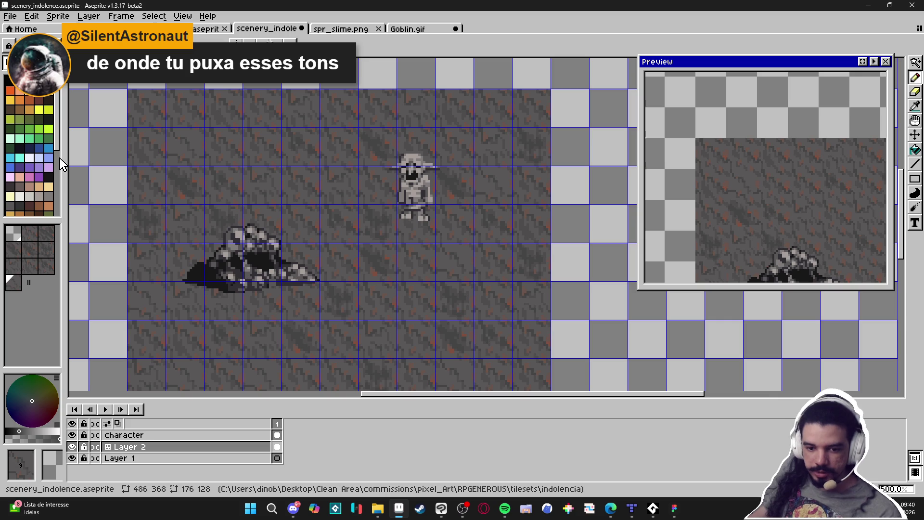
click(39, 158)
scroll(227, 164, up, 4)
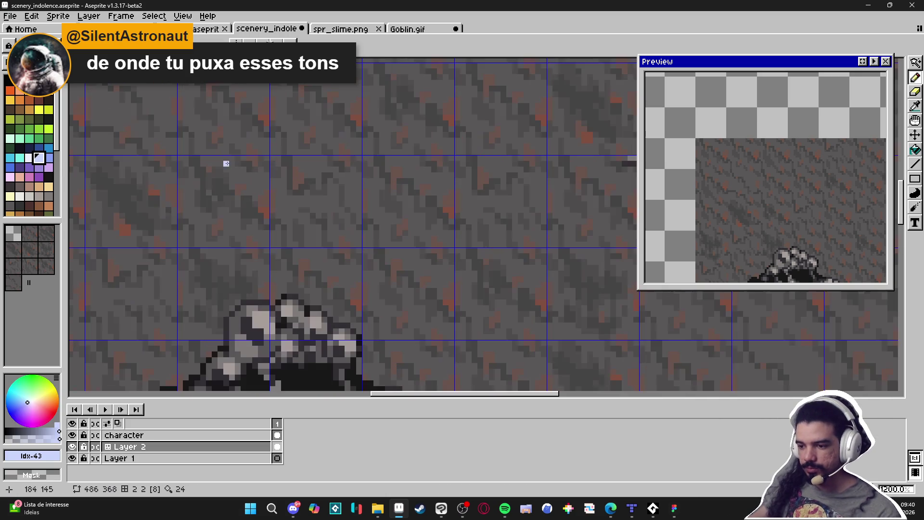
scroll(226, 164, down, 2)
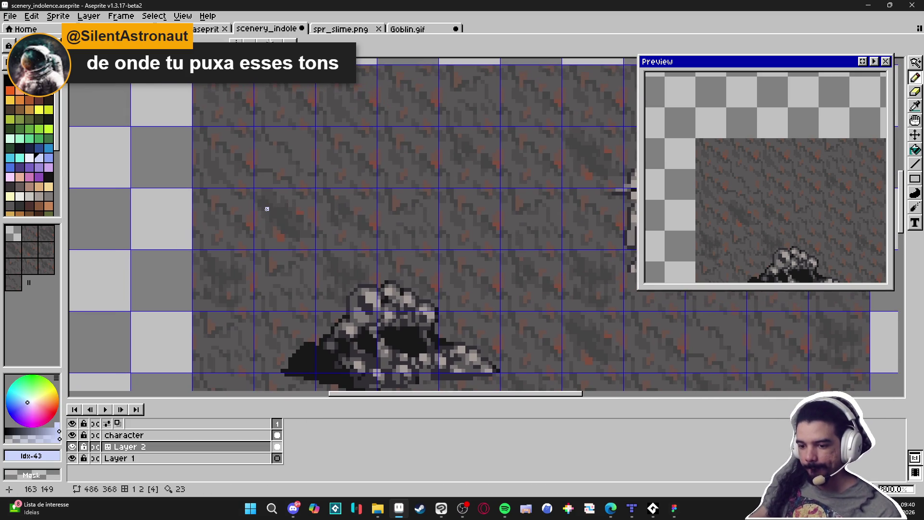
scroll(282, 208, down, 1)
scroll(48, 165, down, 3)
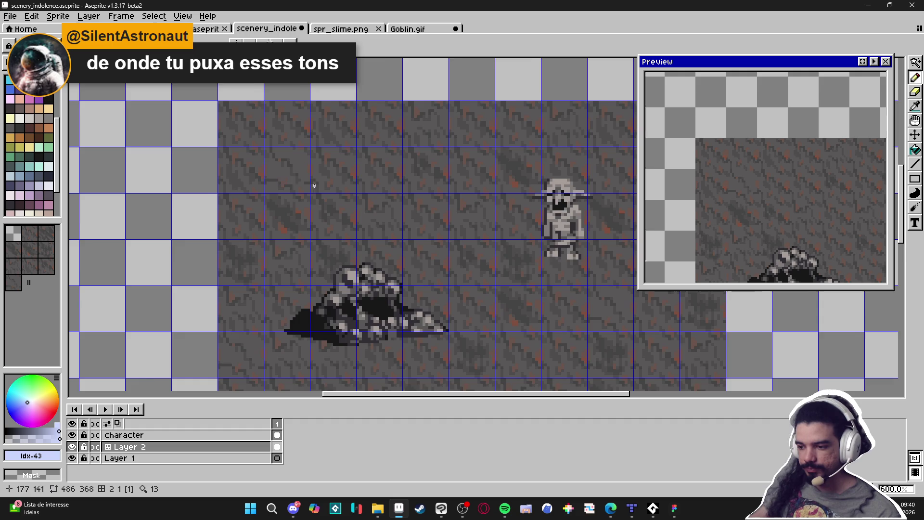
scroll(322, 207, down, 2)
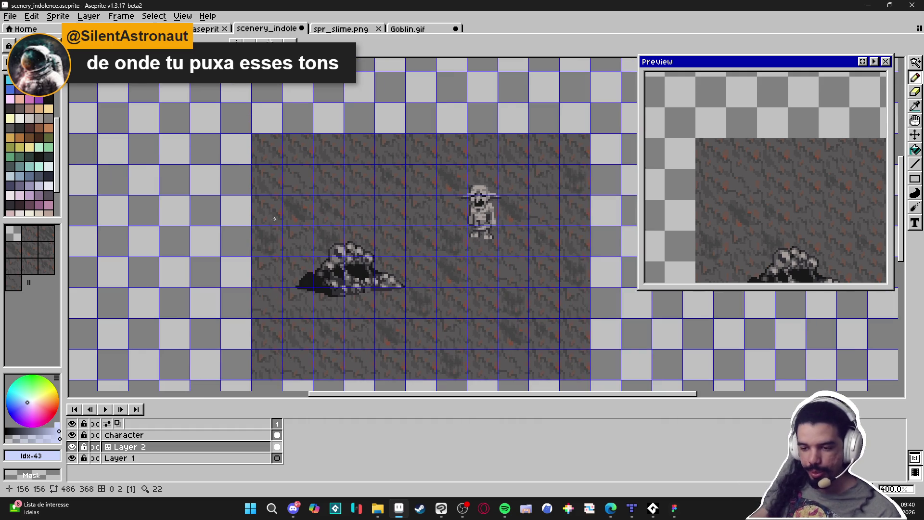
scroll(274, 219, up, 4)
- Sample a floor grey, choose darker swatch Idx-66, and paint one dark pixel on the floor tile
alt+click(343, 185)
scroll(271, 214, up, 2)
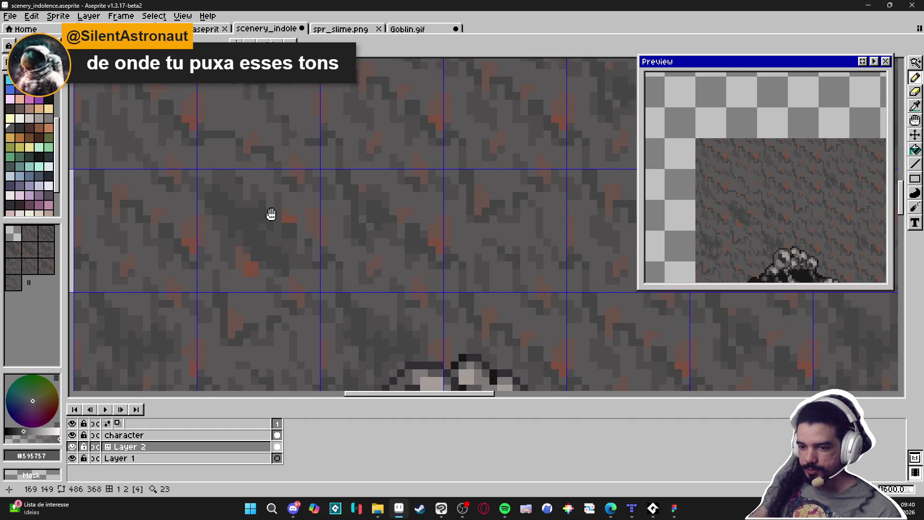
click(19, 128)
scroll(232, 190, up, 3)
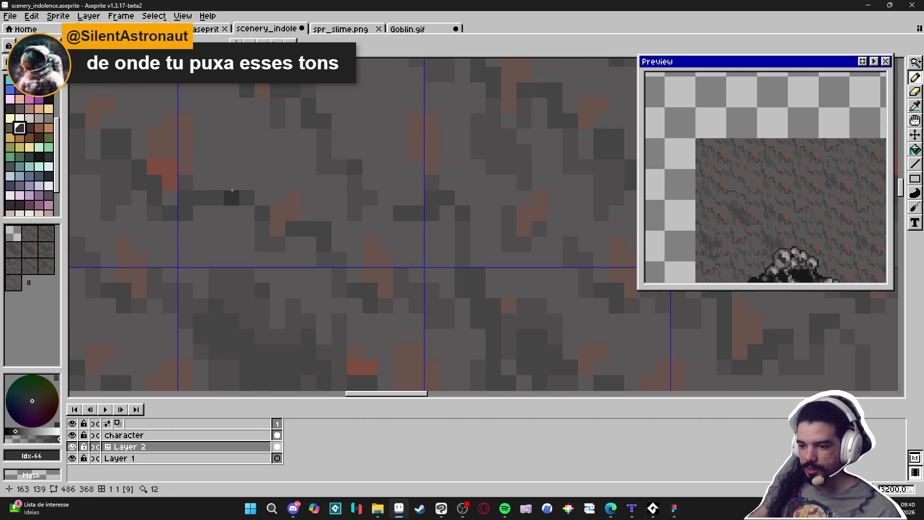
scroll(260, 217, down, 5)
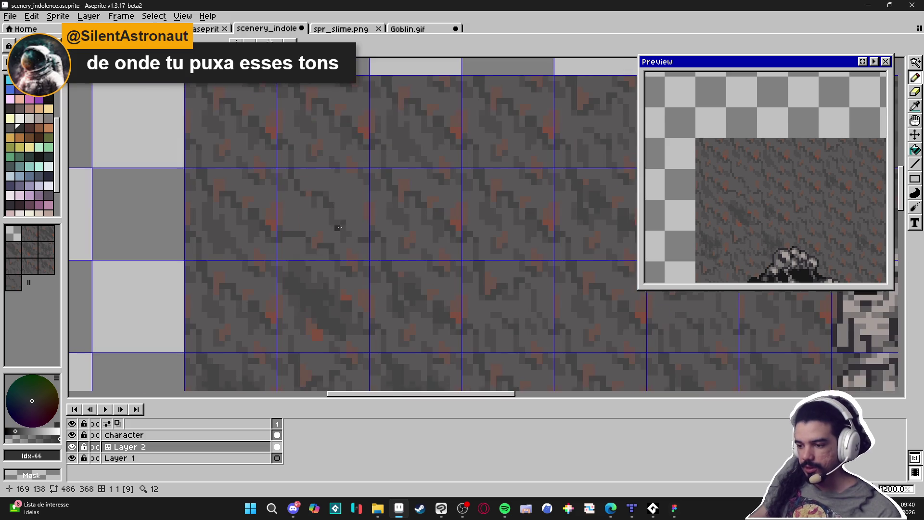
drag(339, 227, 338, 236)
scroll(332, 226, up, 3)
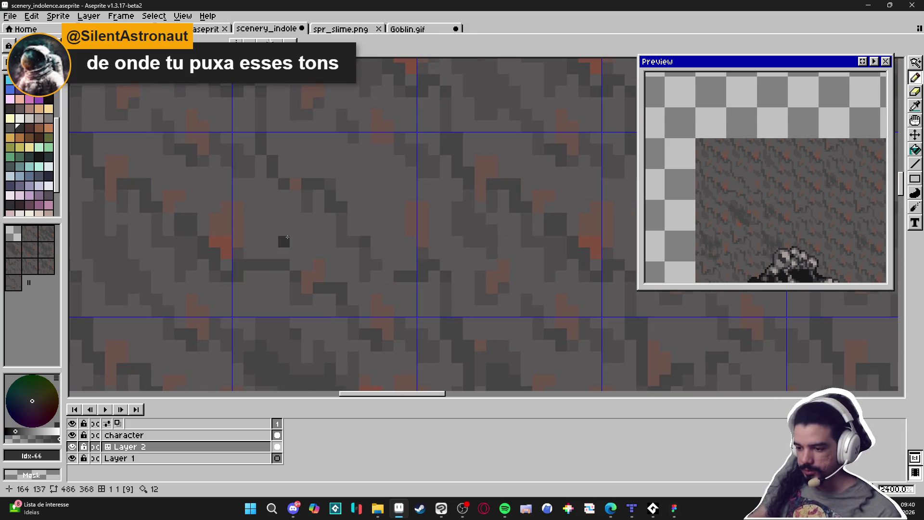
click(278, 236)
scroll(315, 243, down, 6)
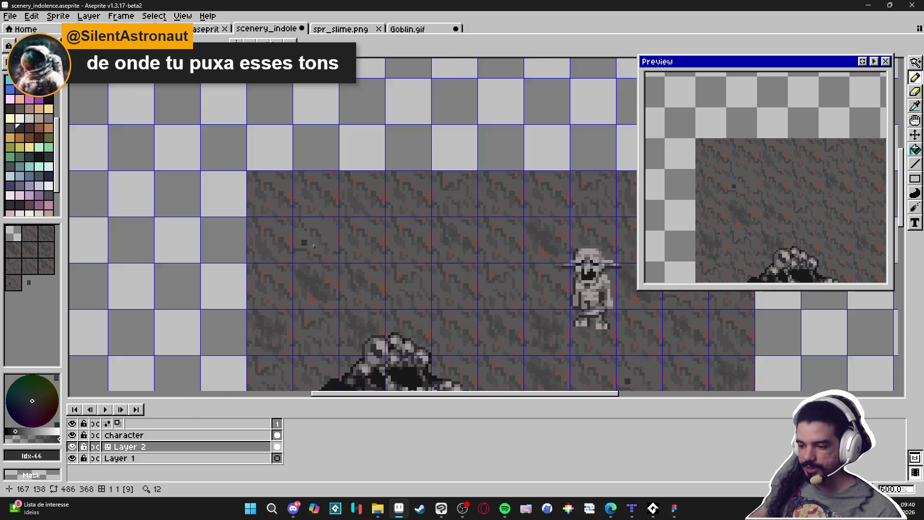
drag(319, 260, 294, 227)
key(Tab)
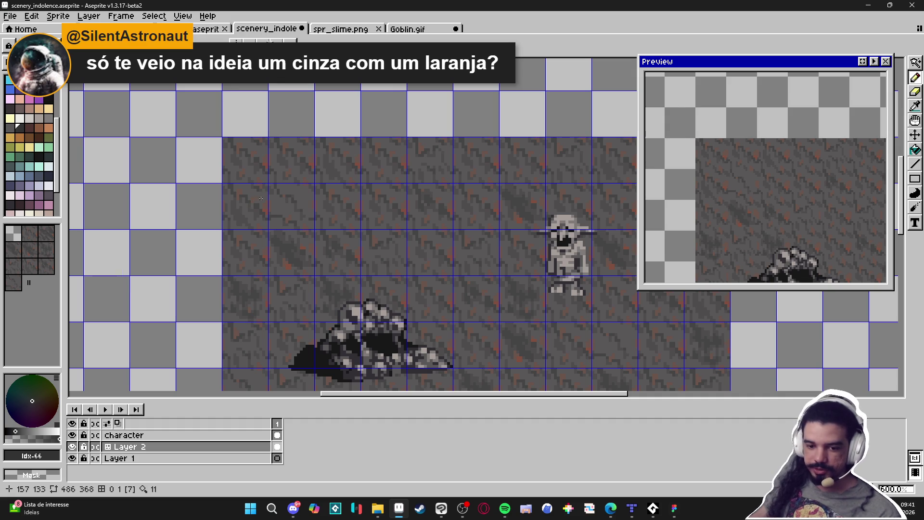
scroll(267, 199, down, 1)
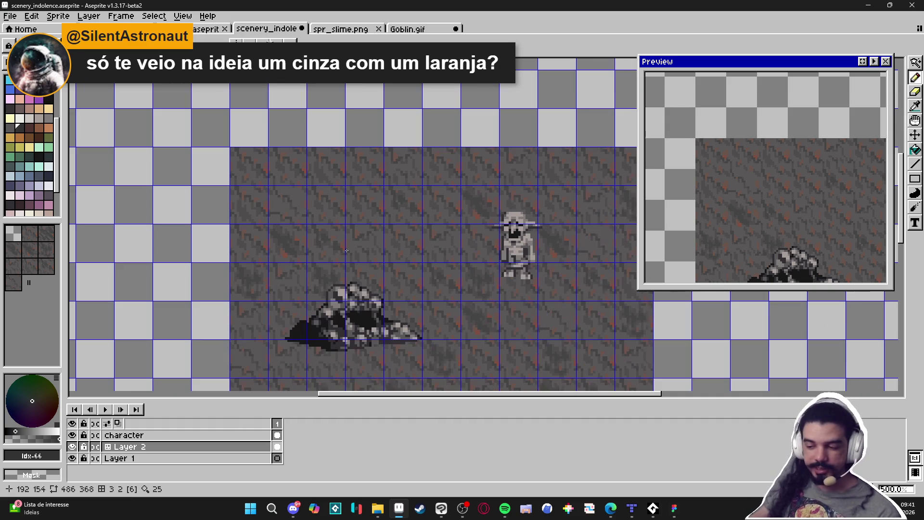
scroll(337, 262, down, 1)
mouse_move(338, 262)
mouse_down()
mouse_move(339, 212)
mouse_move(340, 222)
mouse_up()
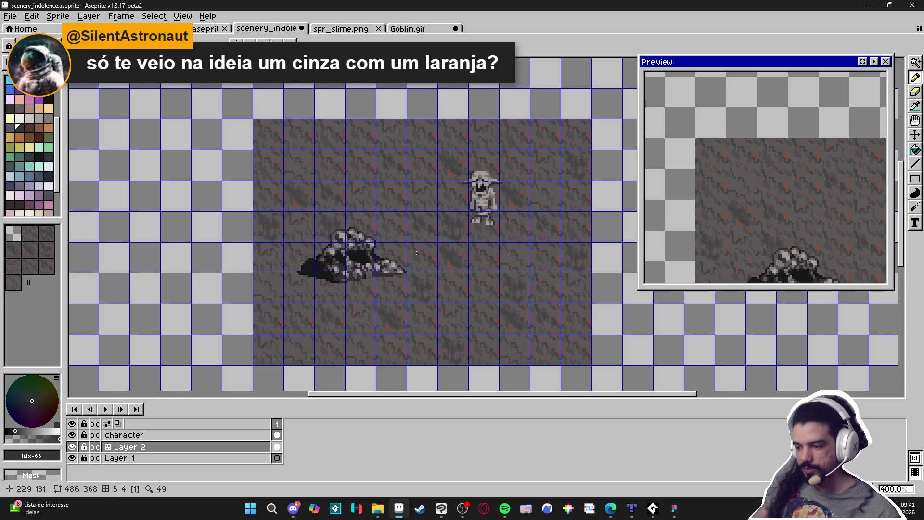
drag(423, 255, 443, 271)
key(ctrl+apostrophe)
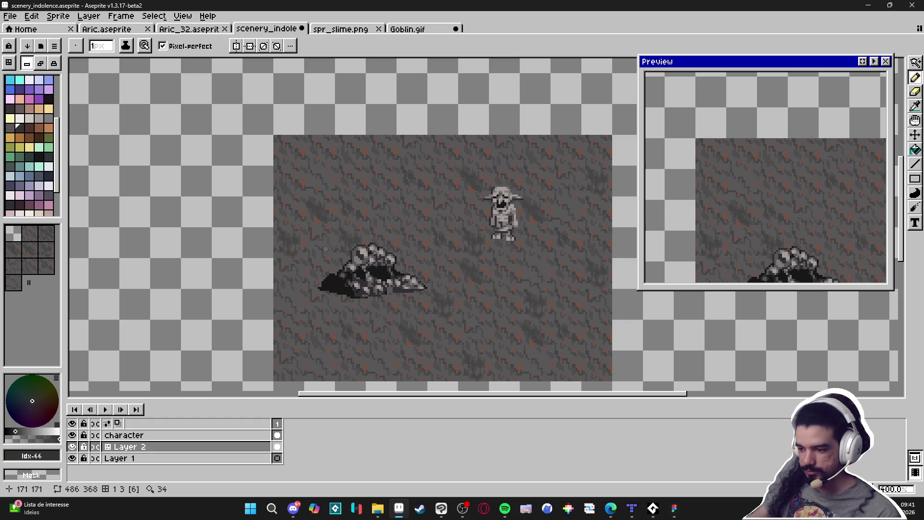
scroll(318, 215, up, 2)
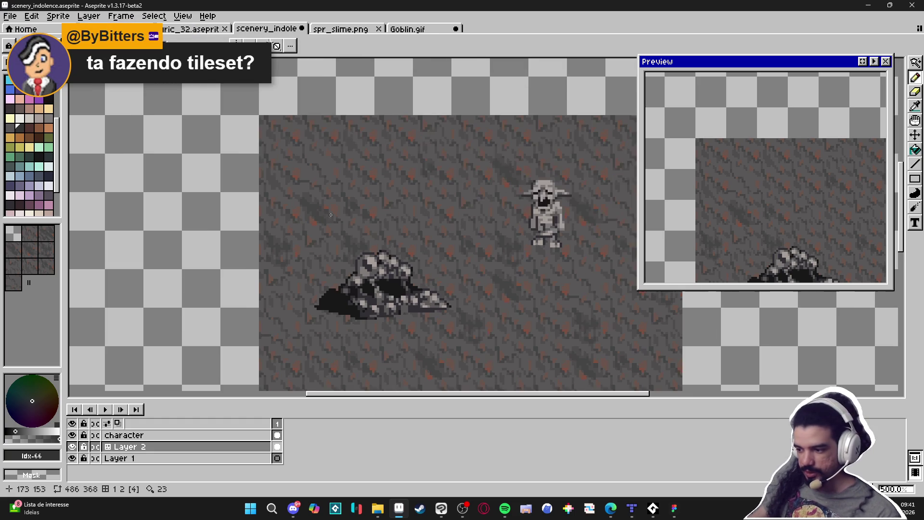
key(ctrl+apostrophe)
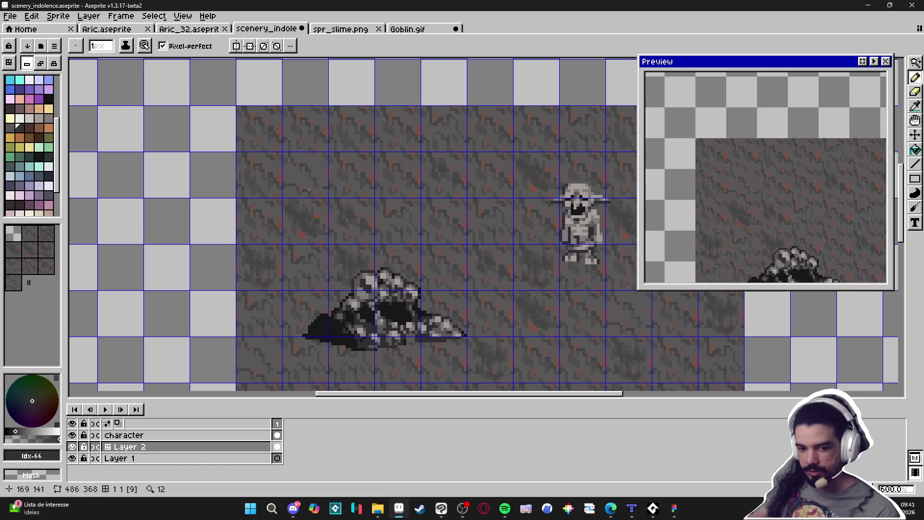
- Zoom in and eyedrop #4f4d4d from a floor-tile pixel as the foreground colour
scroll(315, 195, up, 5)
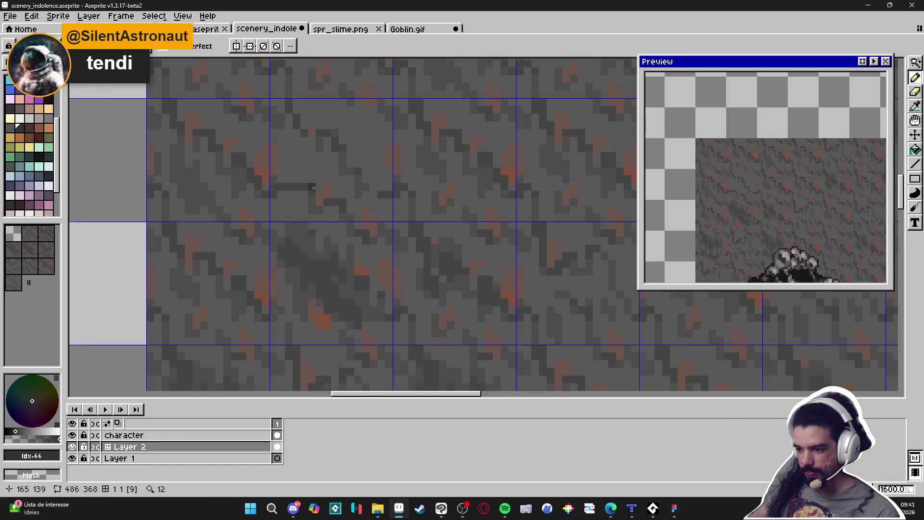
click(291, 186)
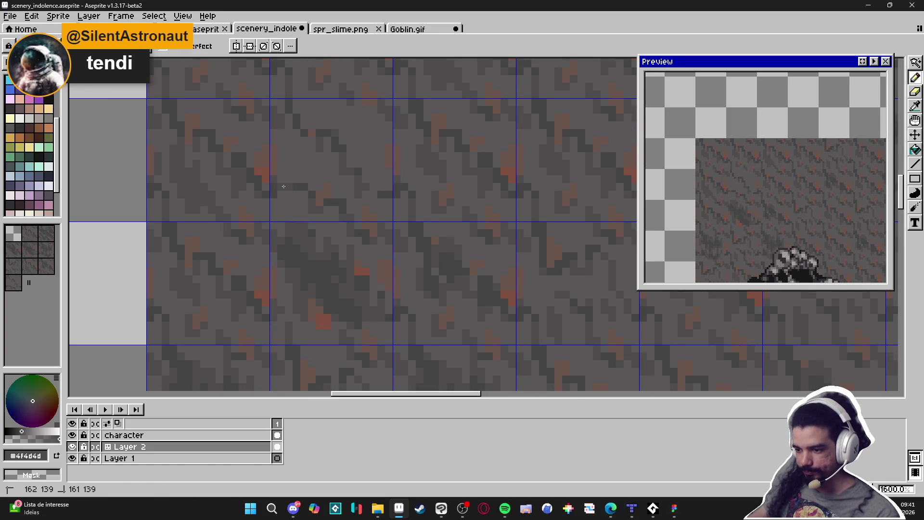
drag(284, 187, 292, 186)
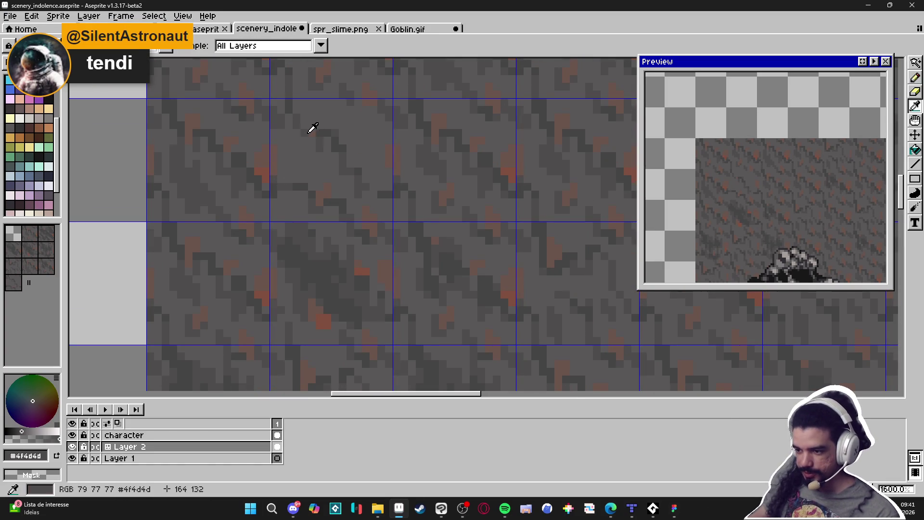
scroll(324, 138, down, 1)
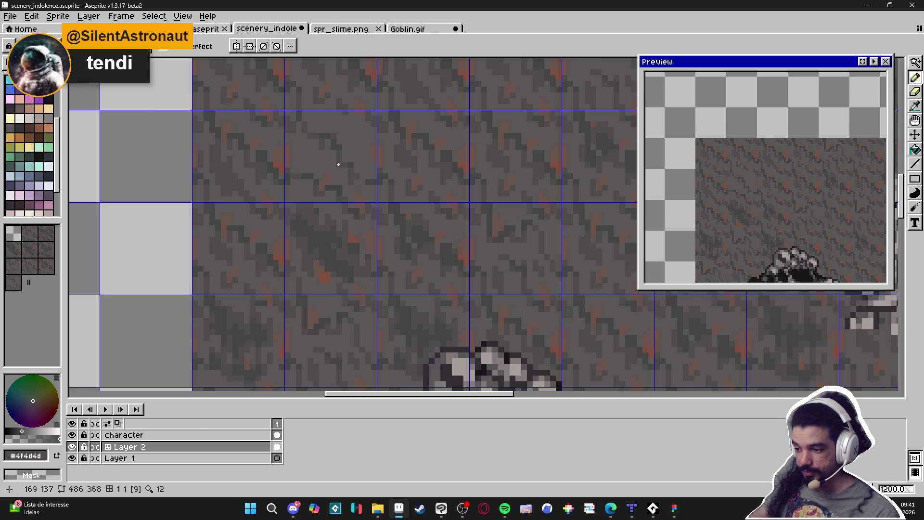
scroll(337, 192, down, 2)
scroll(356, 247, up, 2)
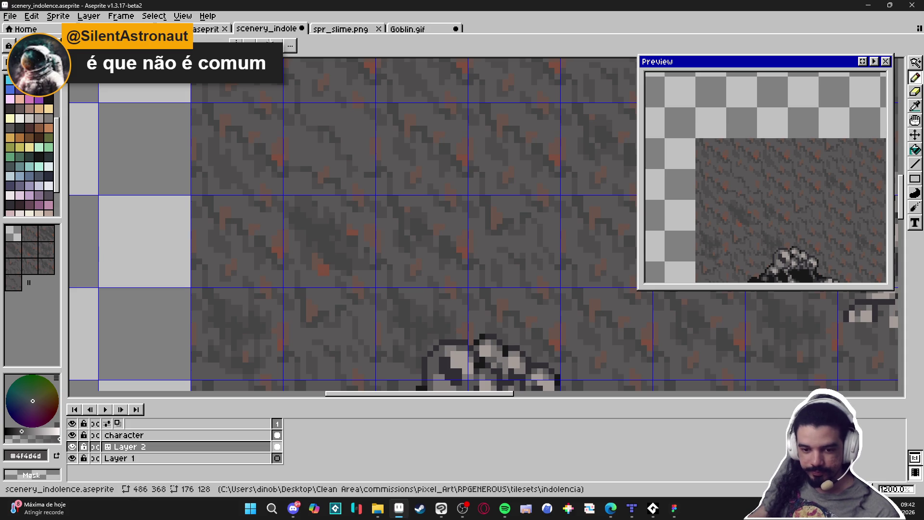
- Create a new blank sprite and paste the forest scene into it
click(10, 16)
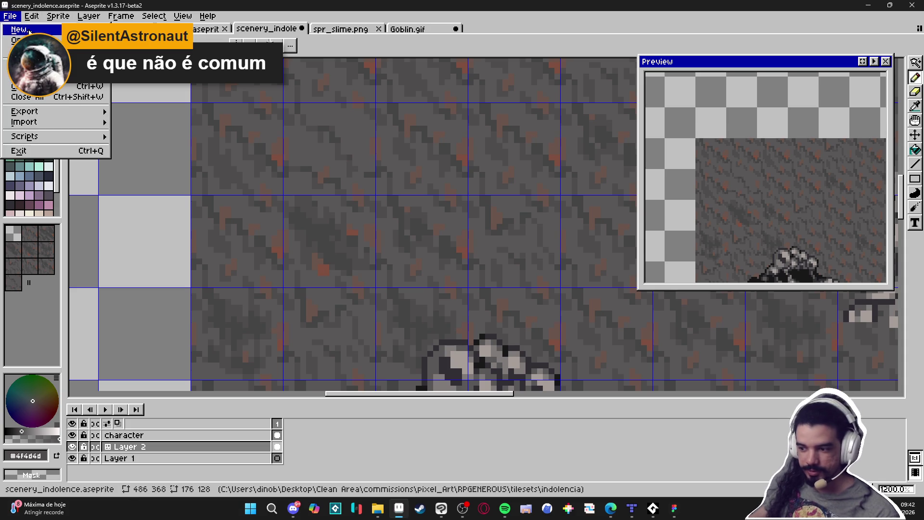
click(28, 31)
click(431, 357)
key(ctrl+v)
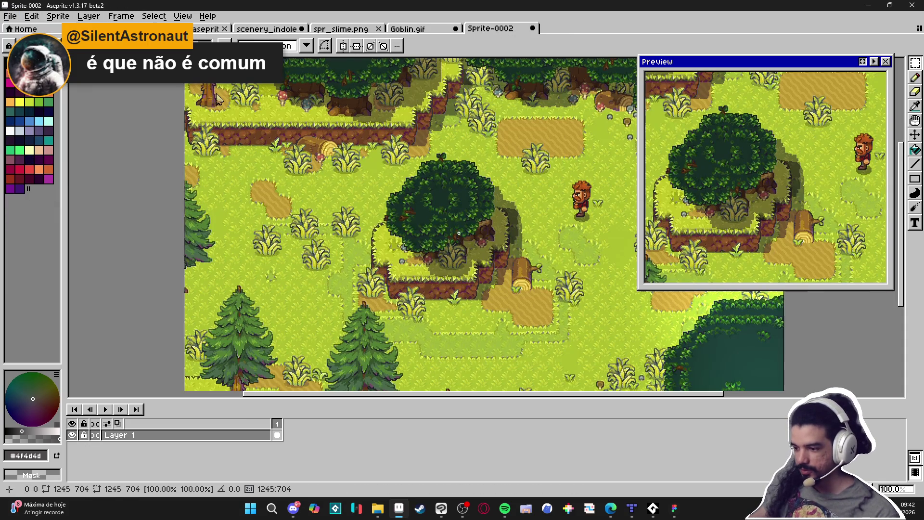
scroll(392, 133, down, 4)
scroll(450, 212, up, 4)
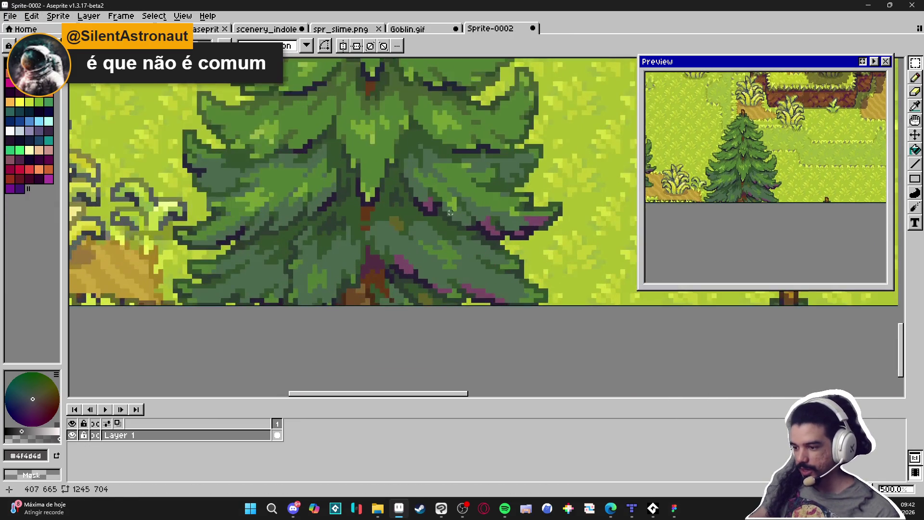
scroll(506, 224, up, 1)
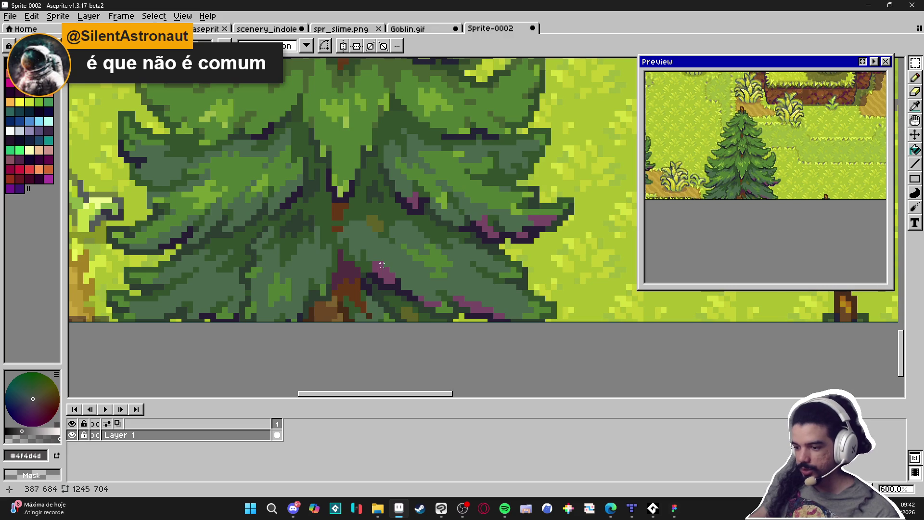
scroll(381, 265, down, 4)
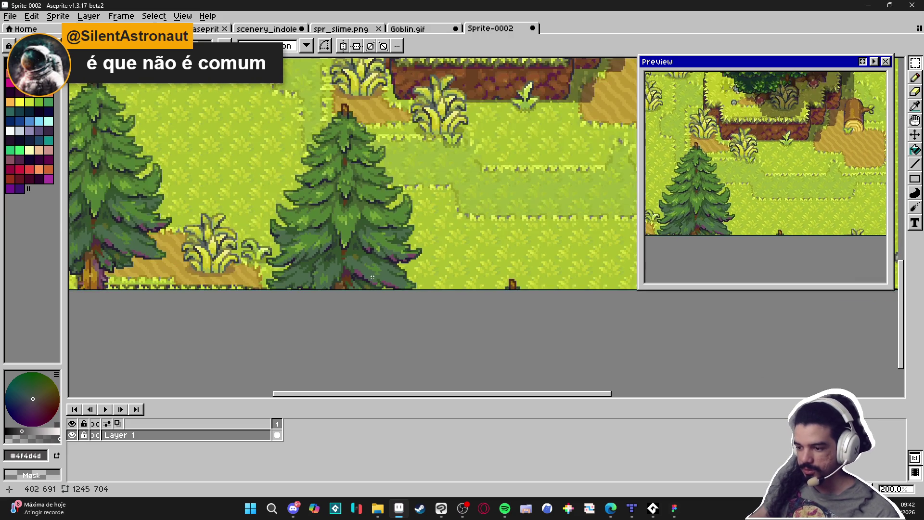
scroll(186, 268, down, 2)
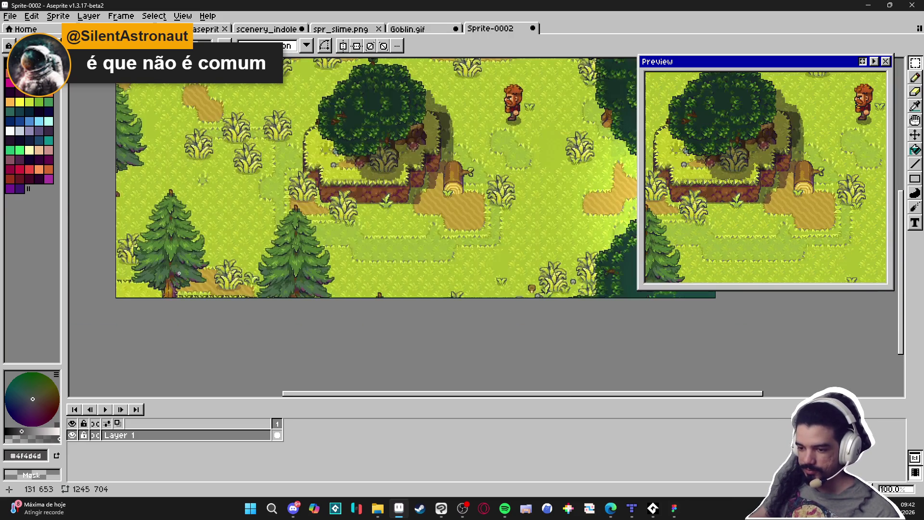
scroll(283, 285, up, 1)
- Sample several greens and the purple shadow colour from the pine tree
drag(283, 285, 279, 227)
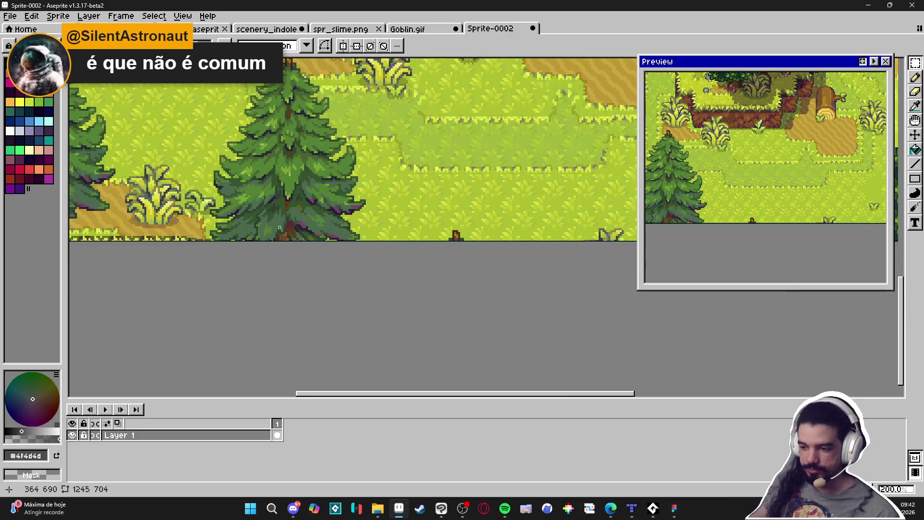
scroll(297, 228, up, 2)
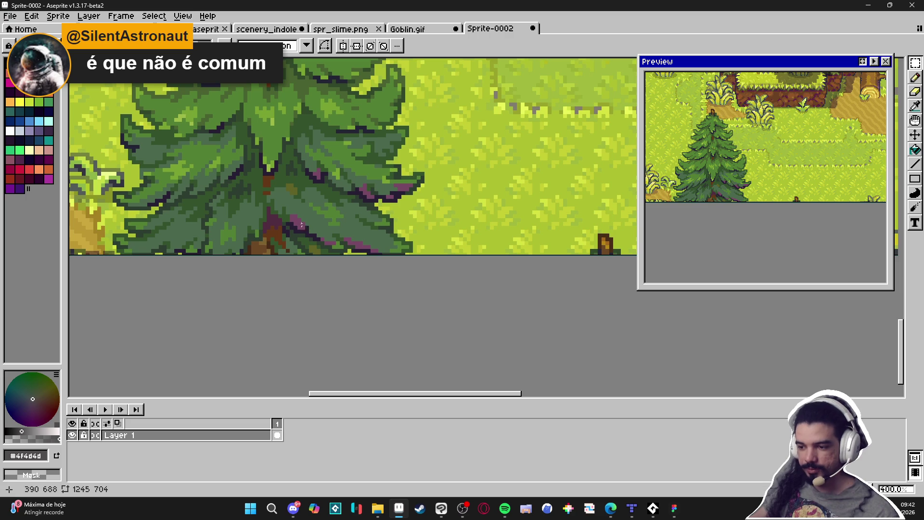
scroll(302, 224, up, 1)
alt+click(302, 223)
alt+click(313, 217)
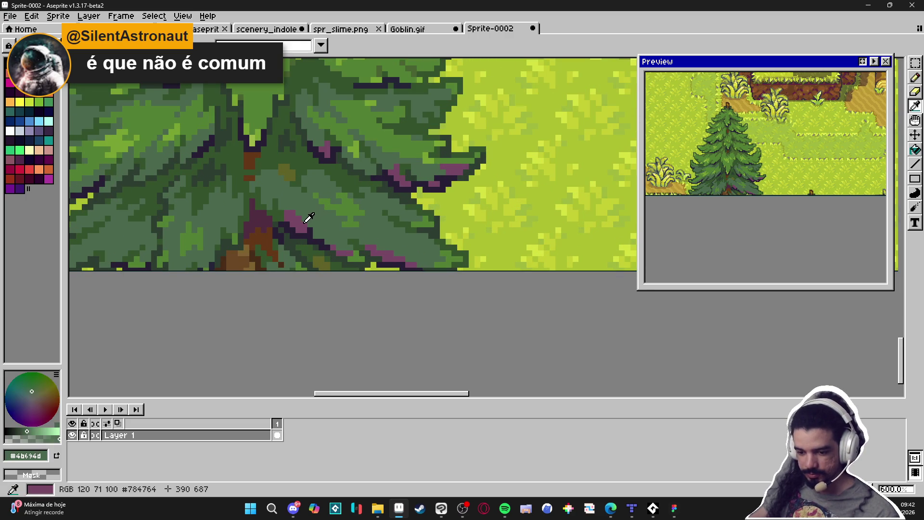
alt+click(305, 222)
alt+click(302, 221)
alt+click(306, 223)
- Sample the grass green for the fill tool, then close Sprite-0002 without saving
scroll(308, 224, down, 4)
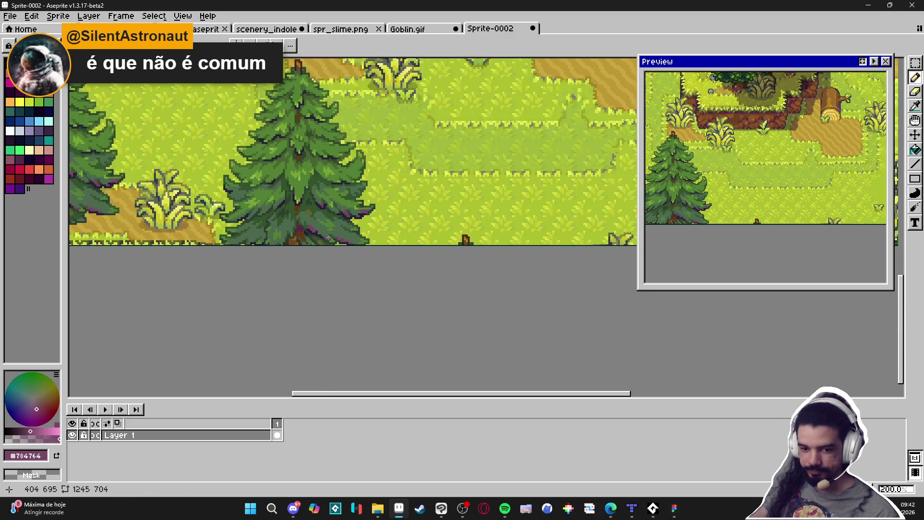
scroll(337, 231, down, 1)
scroll(366, 224, down, 1)
scroll(389, 217, up, 1)
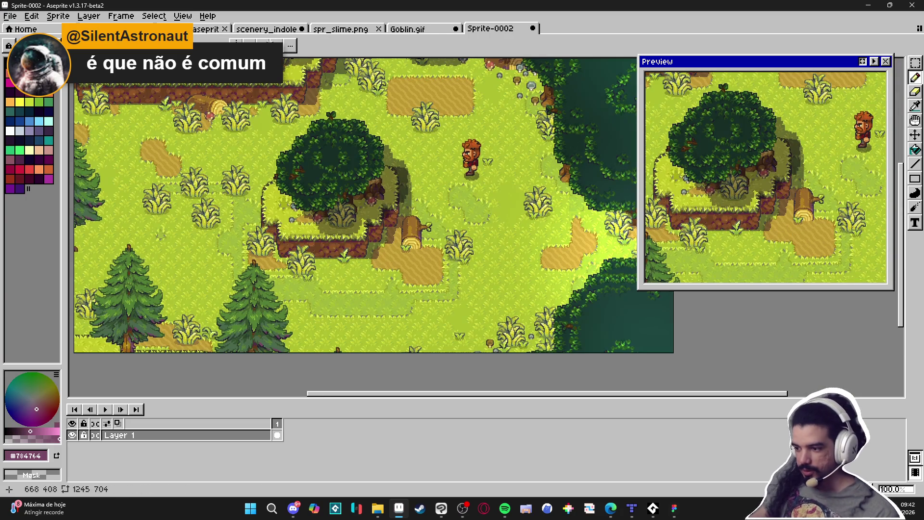
drag(395, 210, 427, 223)
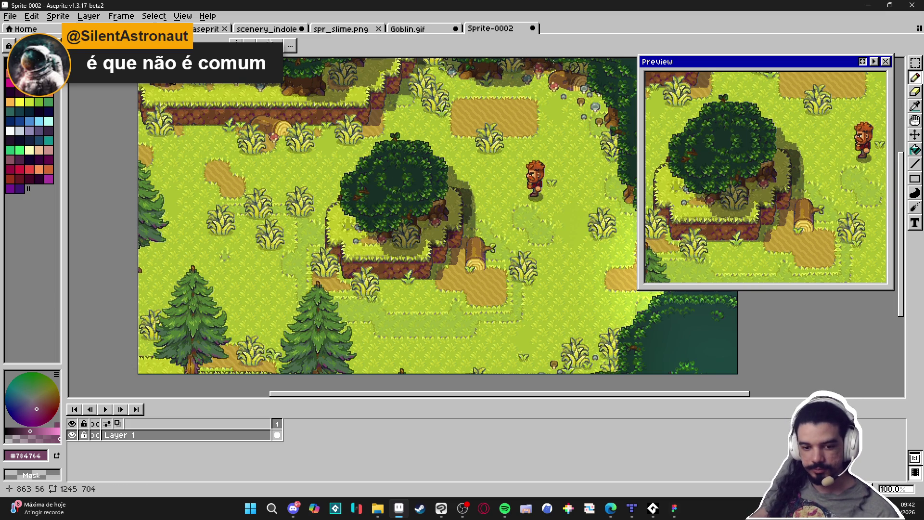
scroll(236, 238, up, 4)
scroll(236, 237, up, 4)
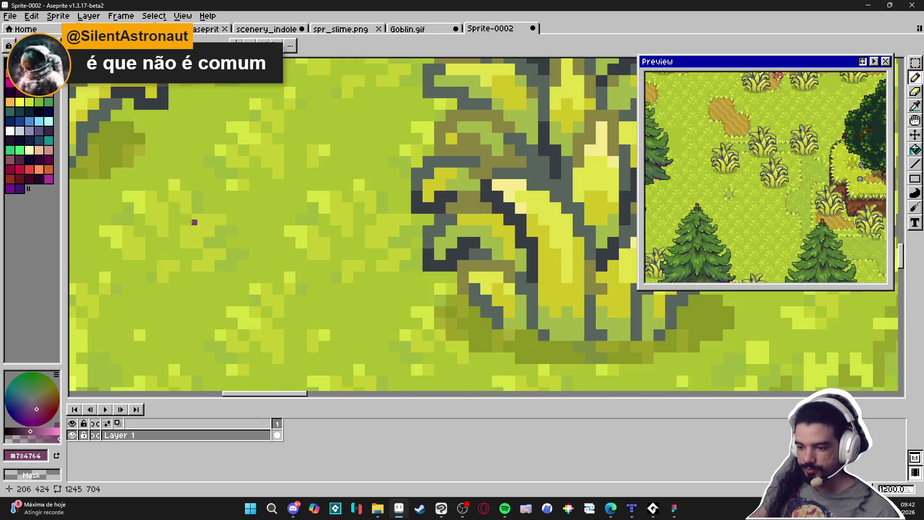
alt+click(191, 221)
key(g)
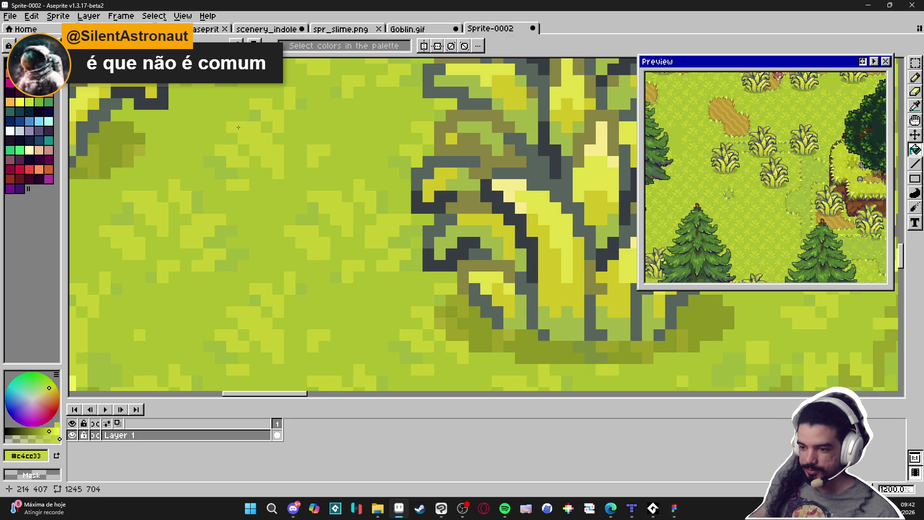
scroll(247, 145, down, 5)
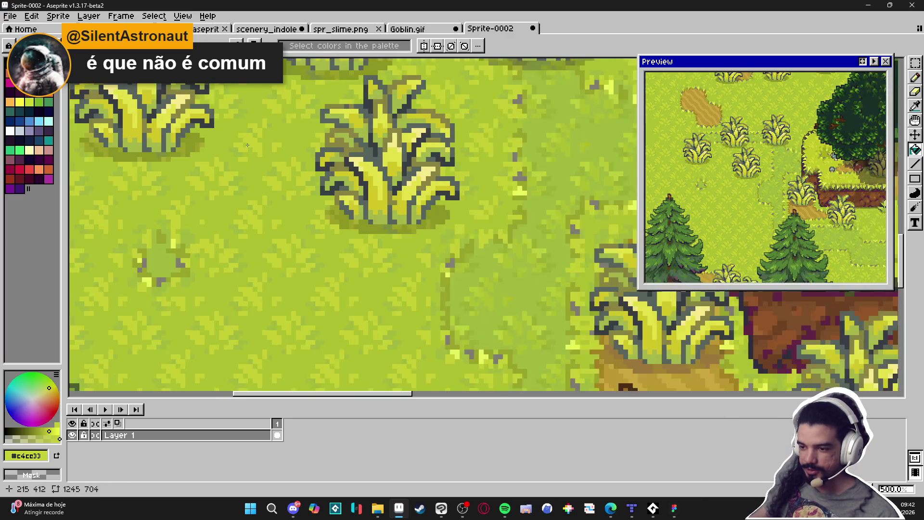
scroll(390, 274, up, 3)
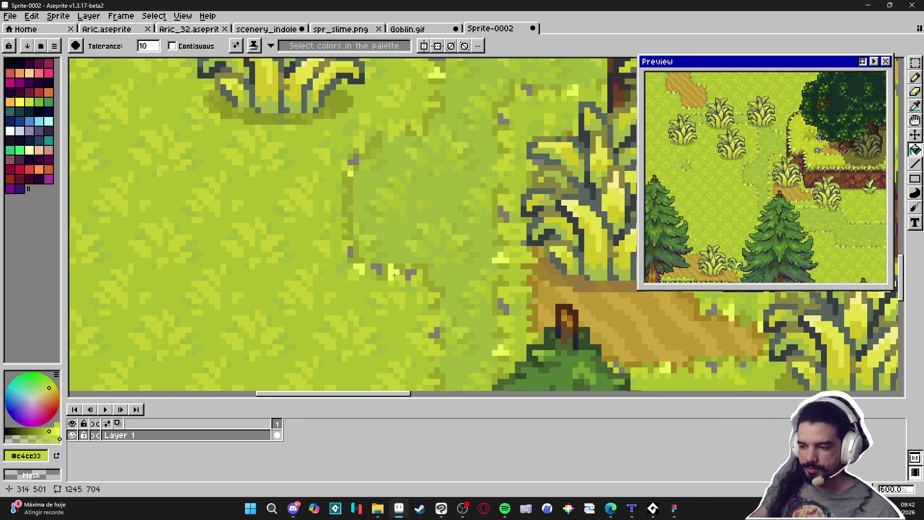
scroll(390, 274, down, 5)
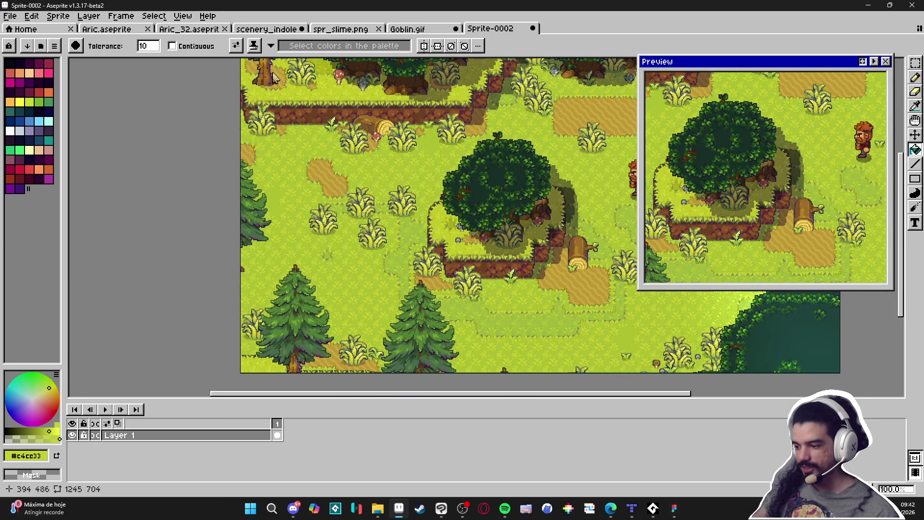
click(533, 27)
click(488, 278)
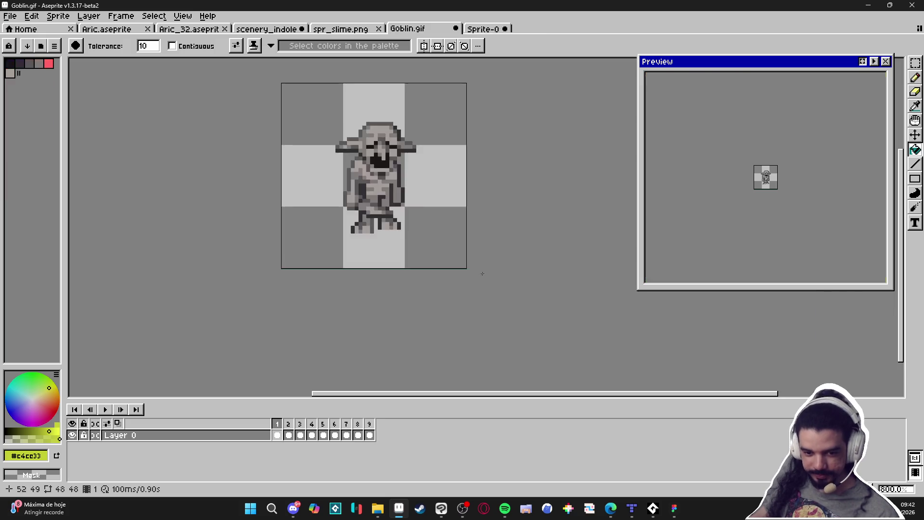
- Switch from spr_slime.png back to the scenery_indolence rock map and briefly show tile numbers
click(328, 28)
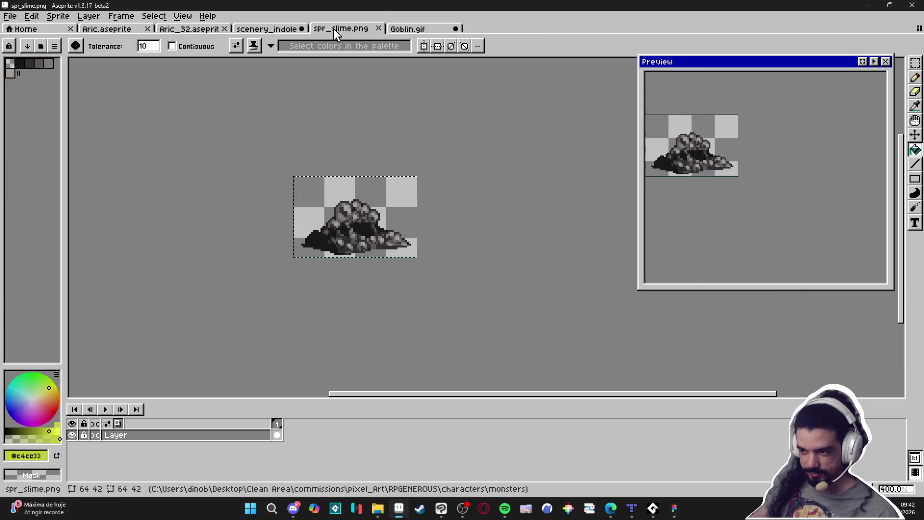
click(276, 30)
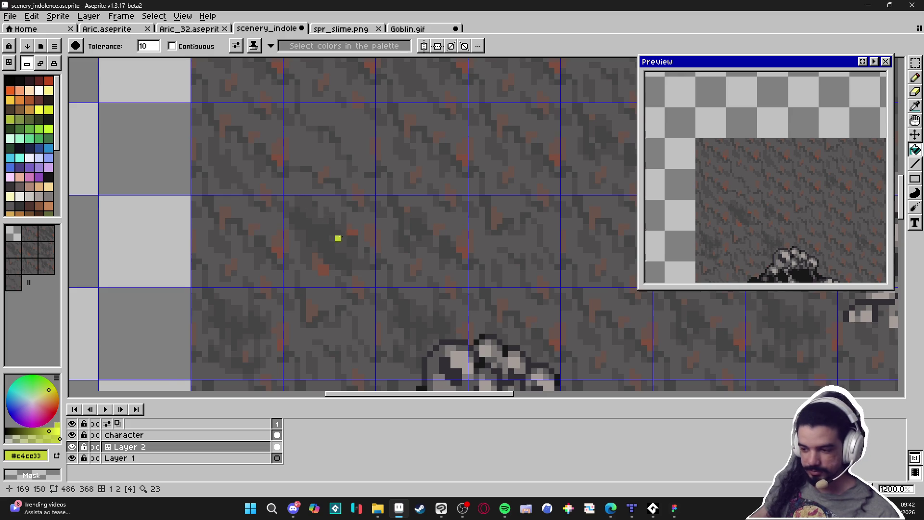
scroll(336, 237, down, 4)
key(ctrl)
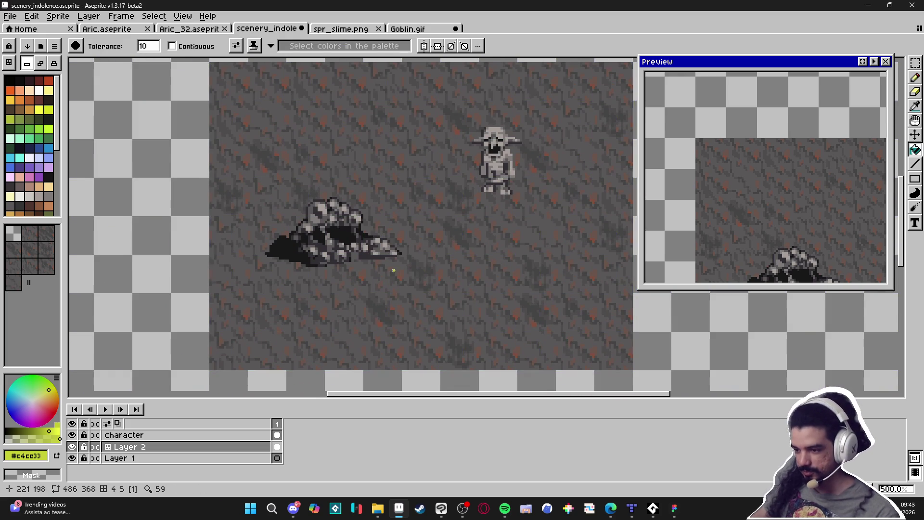
scroll(375, 265, up, 1)
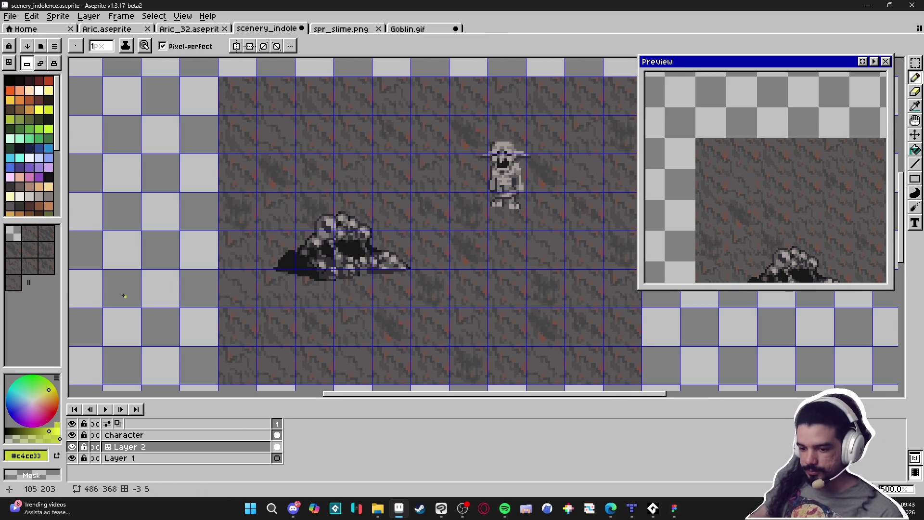
key(ctrl)
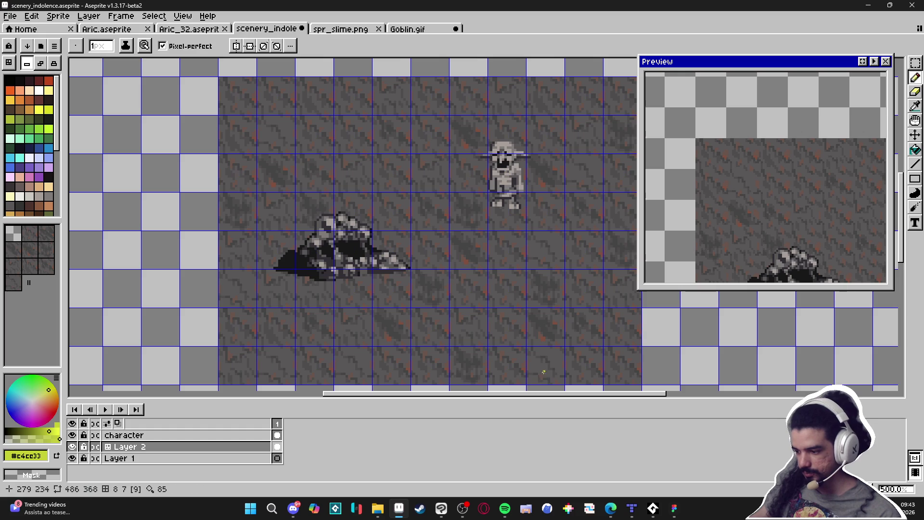
scroll(530, 371, right, 1)
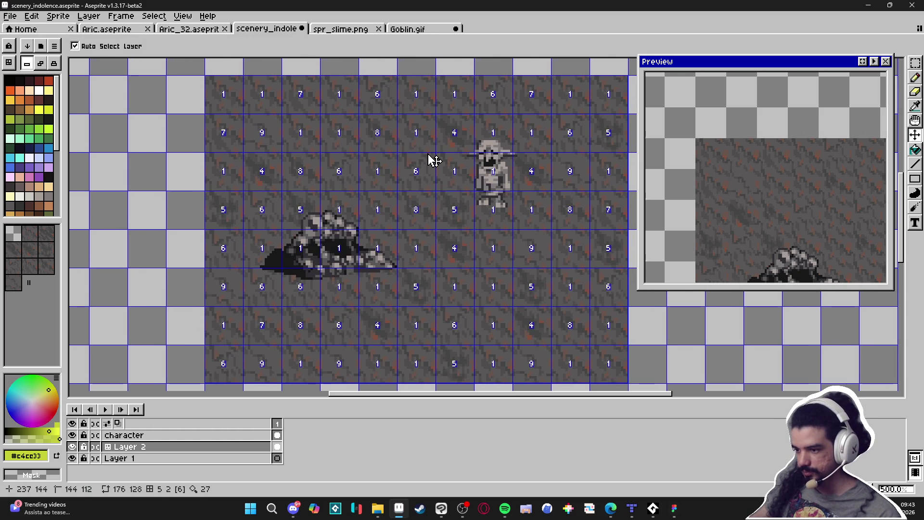
- Eyedrop the rock greys #595757, #4f4d4d and #454444 from the floor tiles
key(i)
scroll(256, 132, up, 5)
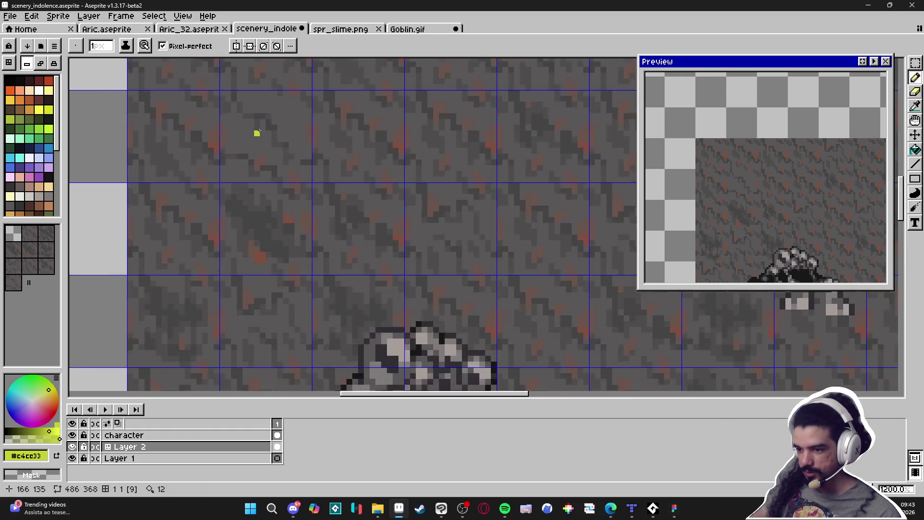
alt+click(350, 238)
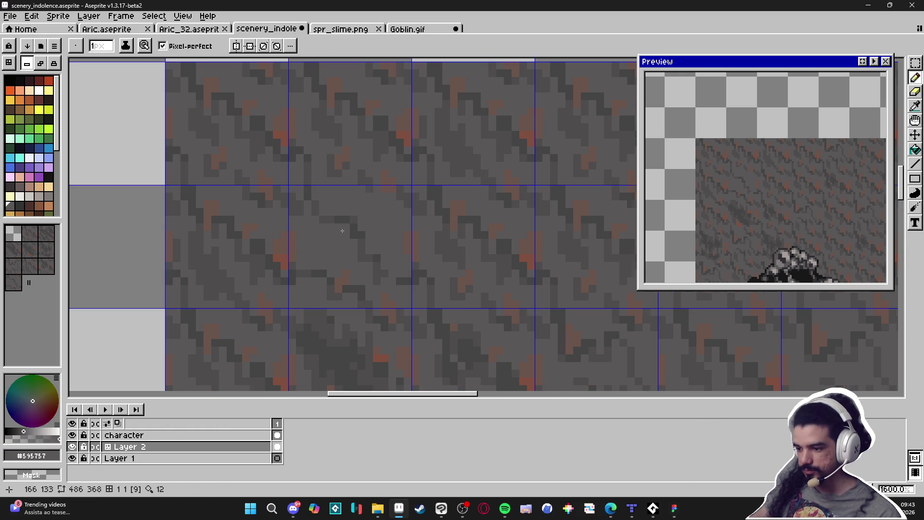
scroll(353, 230, down, 2)
scroll(354, 230, up, 2)
alt+click(347, 219)
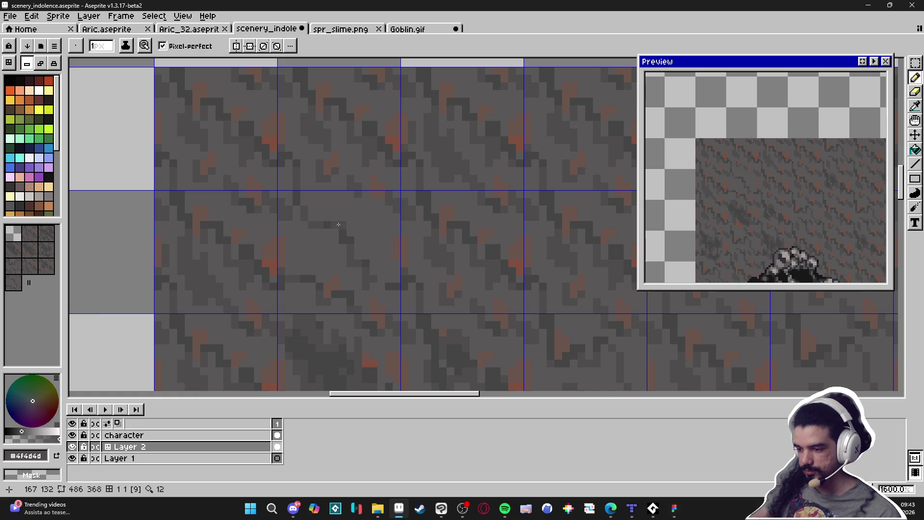
scroll(345, 237, down, 3)
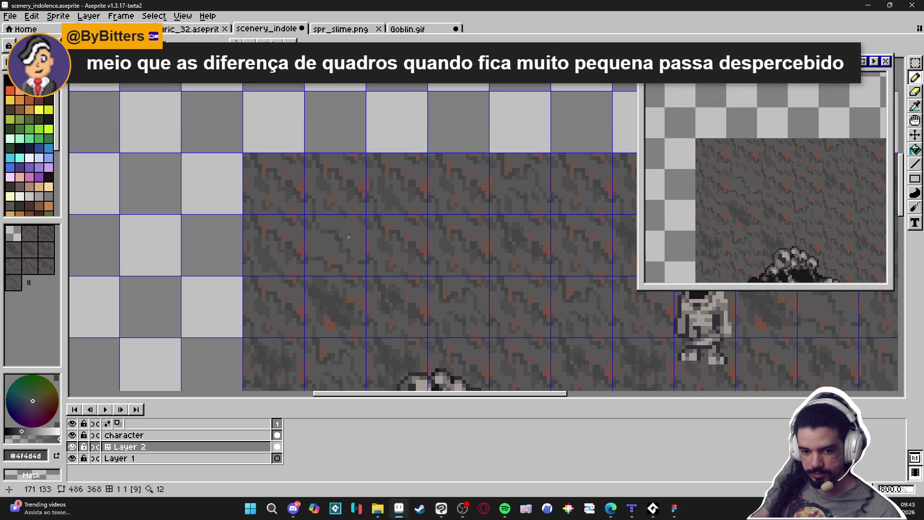
scroll(348, 238, up, 3)
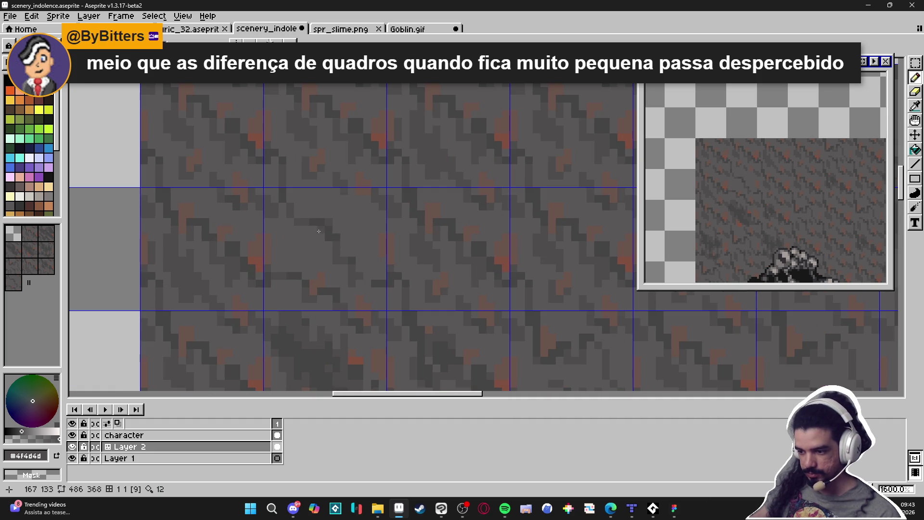
alt+click(327, 226)
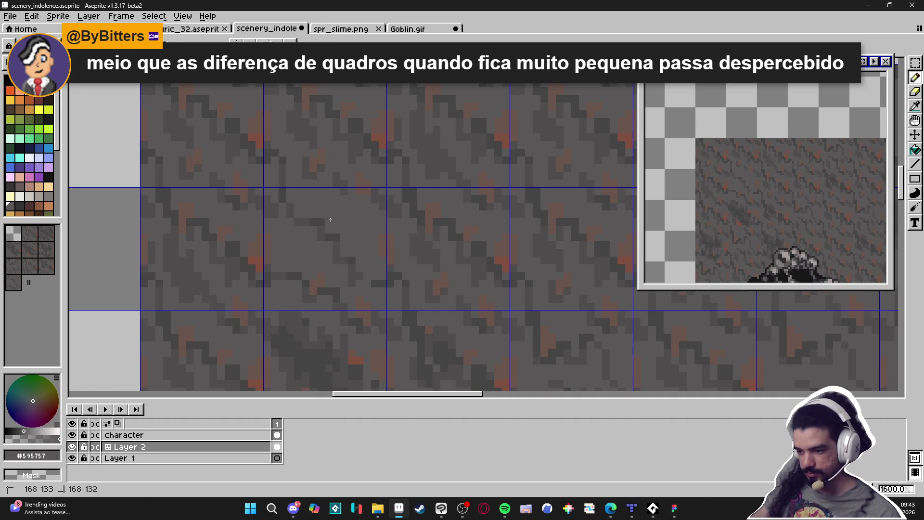
alt+click(321, 228)
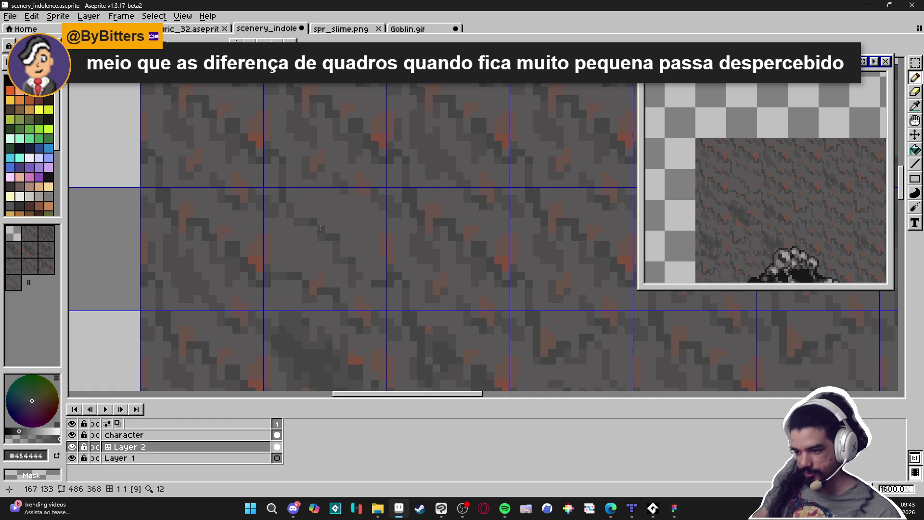
alt+click(322, 225)
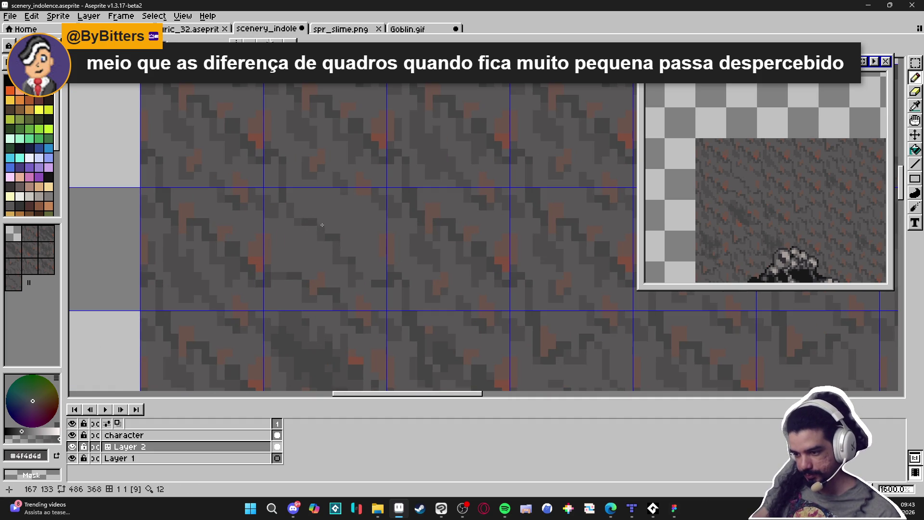
- Sample more rock greys up close, ending on the reddish #6b544c
scroll(327, 221, down, 3)
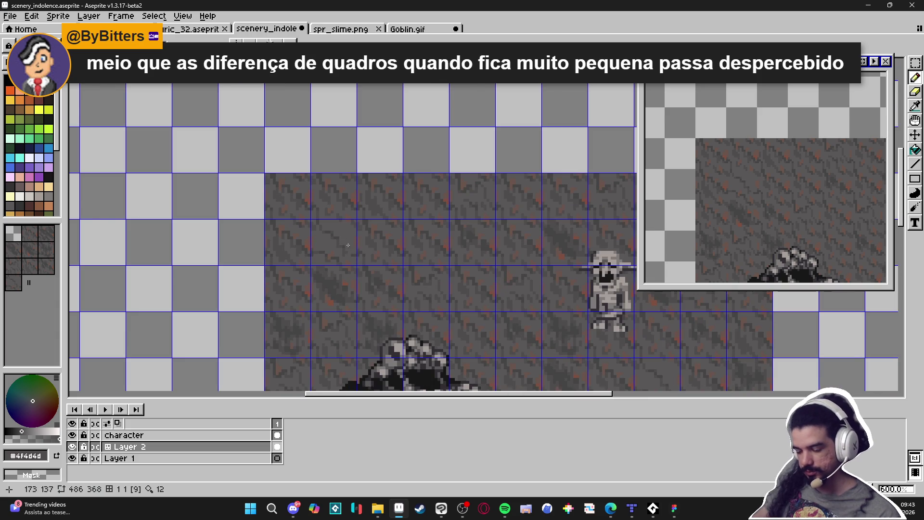
scroll(337, 240, up, 6)
alt+click(325, 237)
alt+click(326, 232)
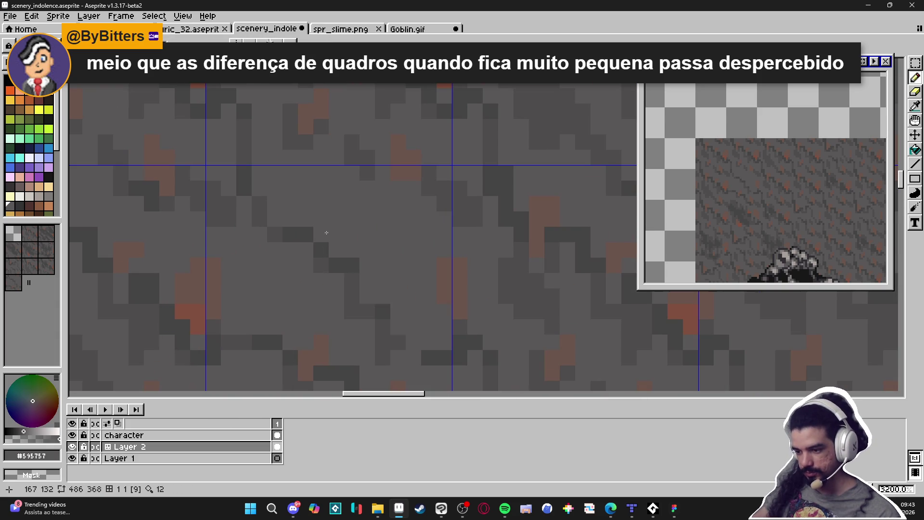
alt+click(312, 242)
scroll(309, 242, down, 5)
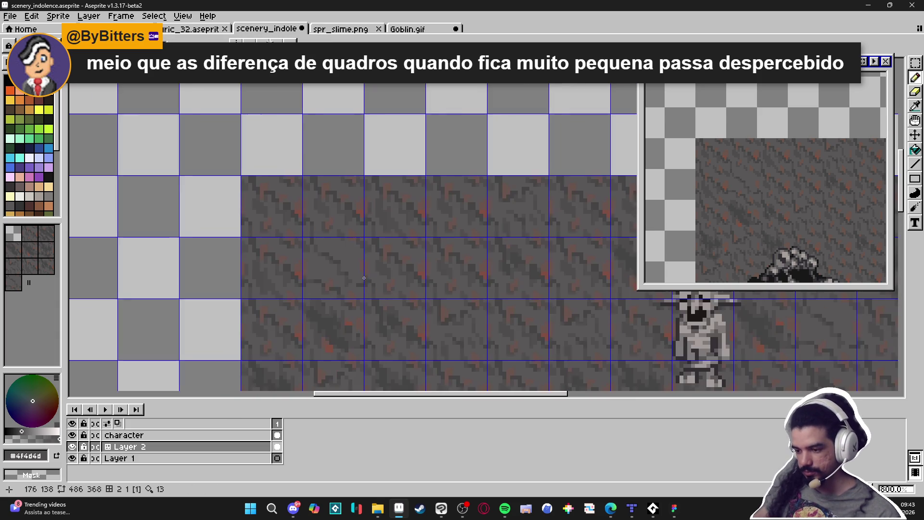
scroll(313, 241, up, 4)
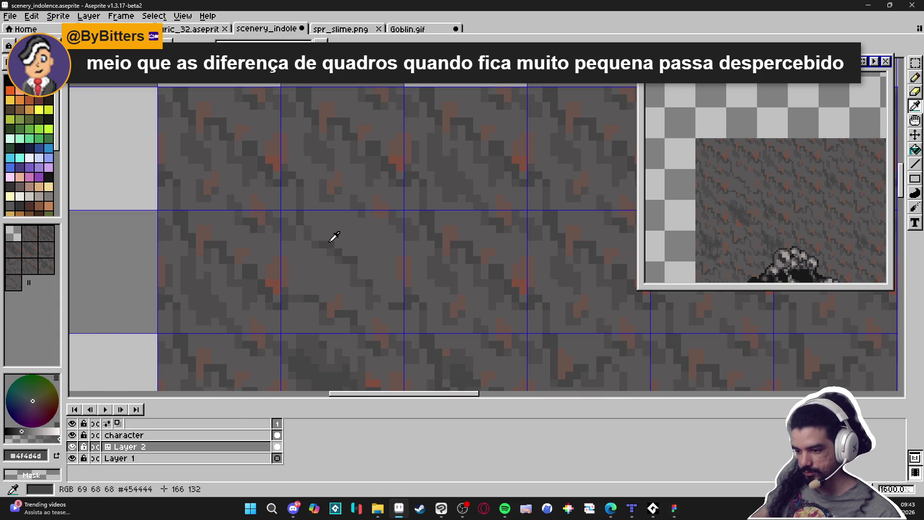
alt+click(351, 256)
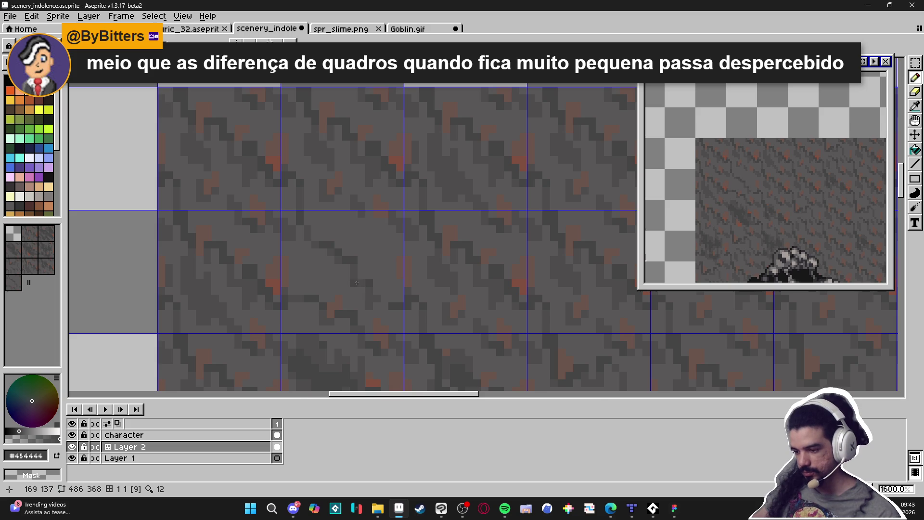
scroll(356, 283, down, 3)
scroll(376, 293, up, 4)
scroll(375, 302, down, 3)
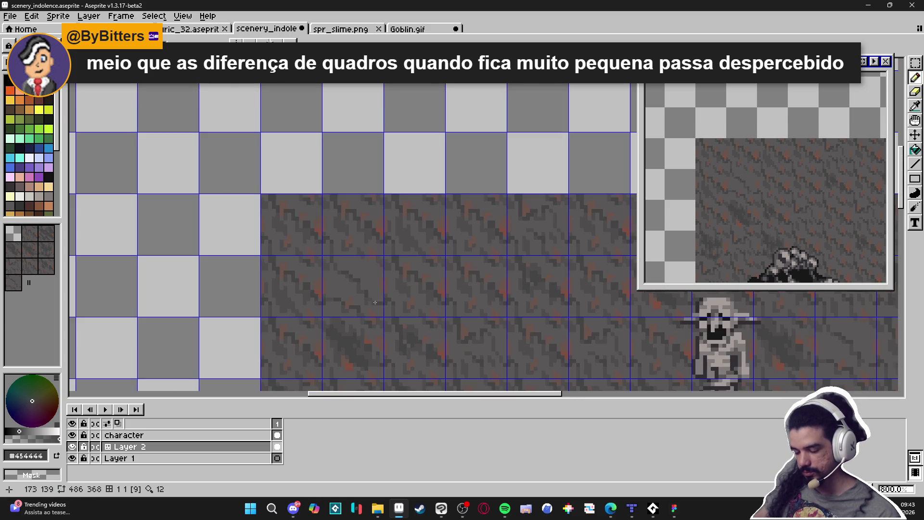
scroll(384, 289, up, 4)
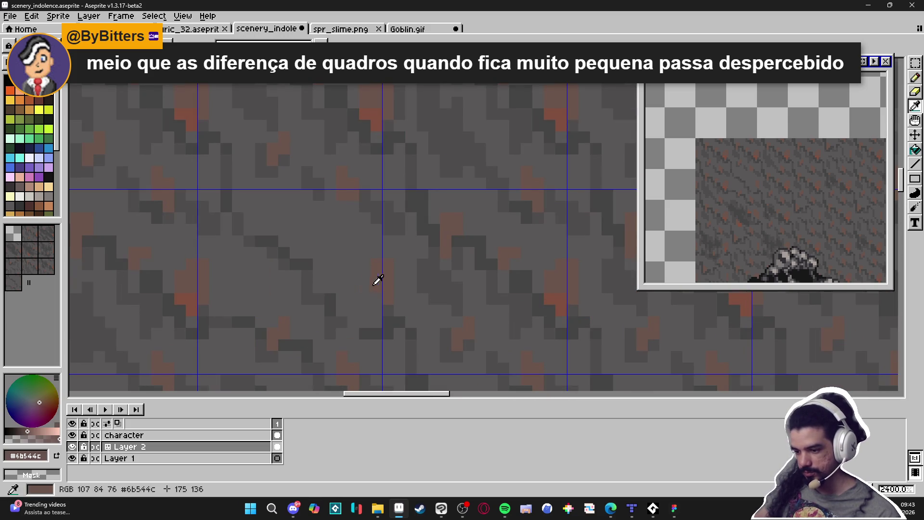
alt+click(377, 278)
- Undo the reddish streak back to grey and save scenery_indolence.aseprite
key(ctrl+z)
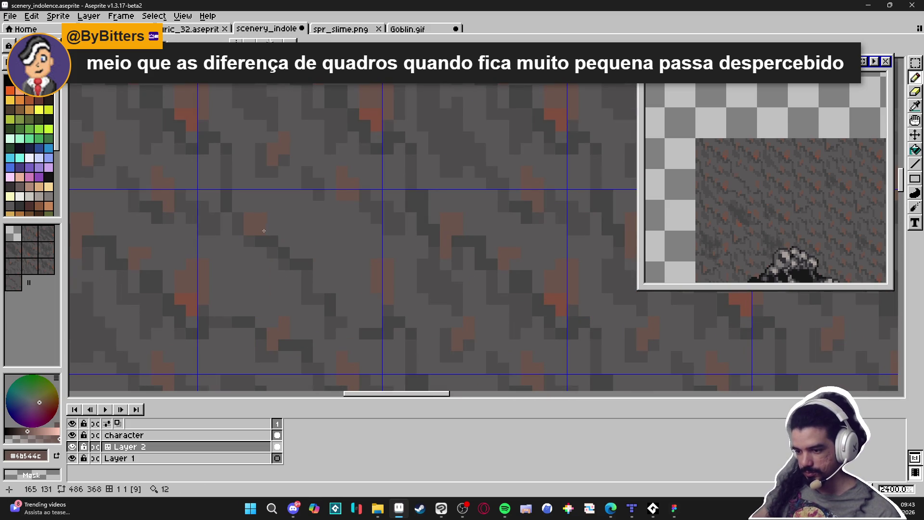
scroll(270, 232, down, 4)
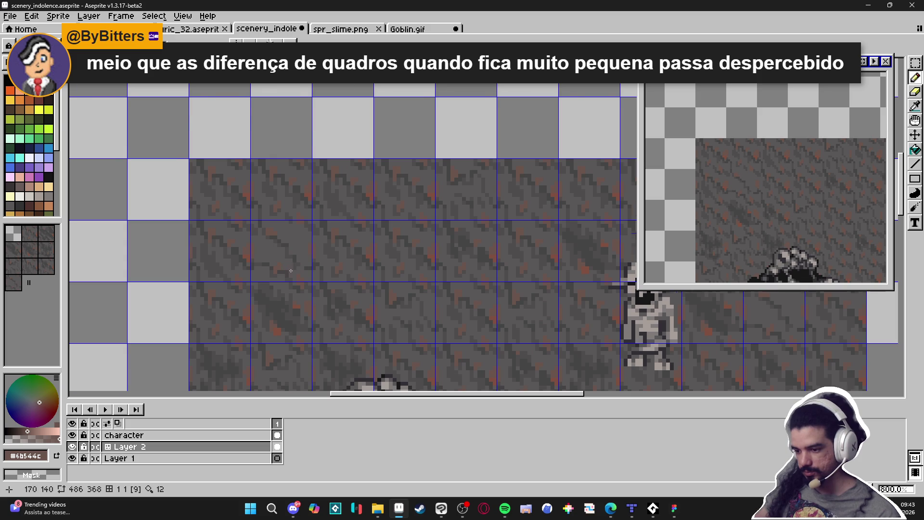
scroll(291, 270, down, 2)
scroll(291, 271, up, 2)
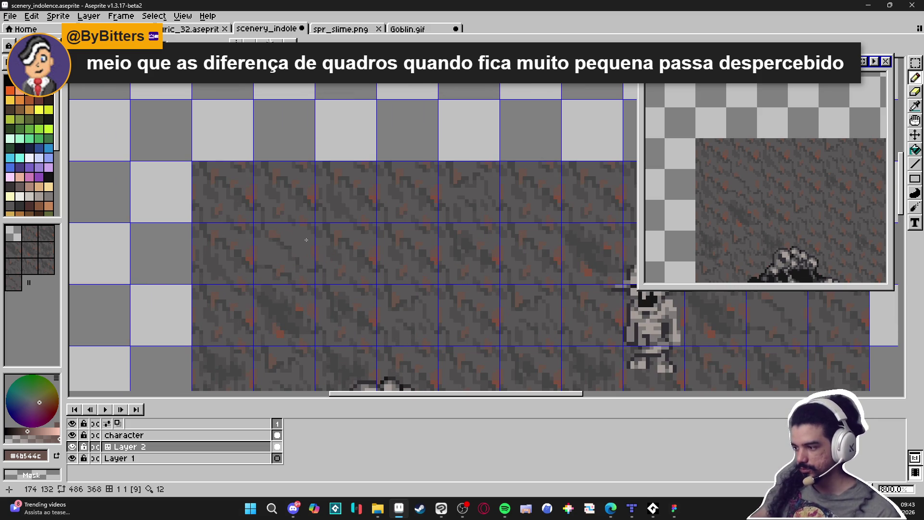
scroll(286, 263, down, 1)
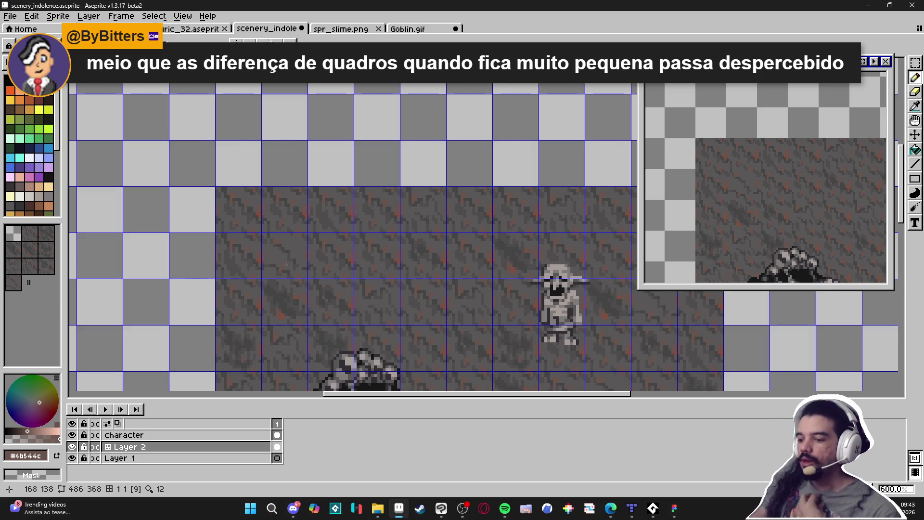
scroll(296, 273, up, 3)
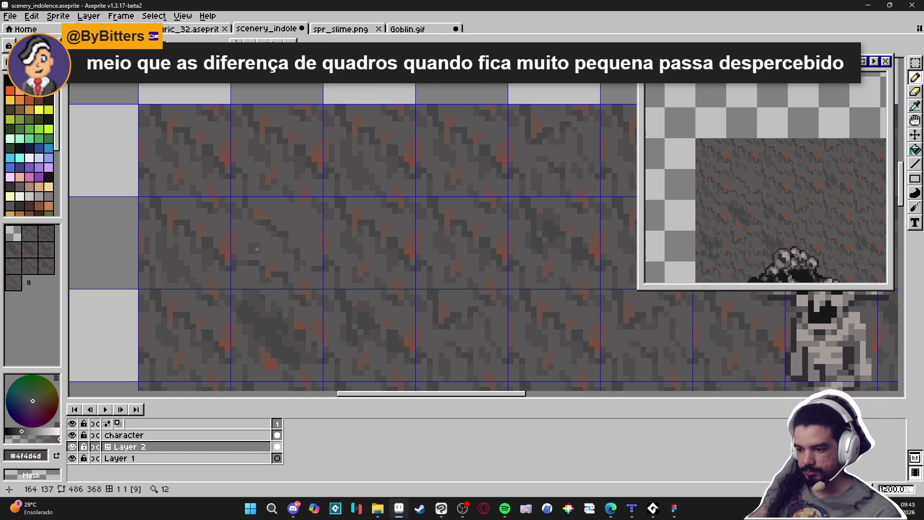
click(256, 251)
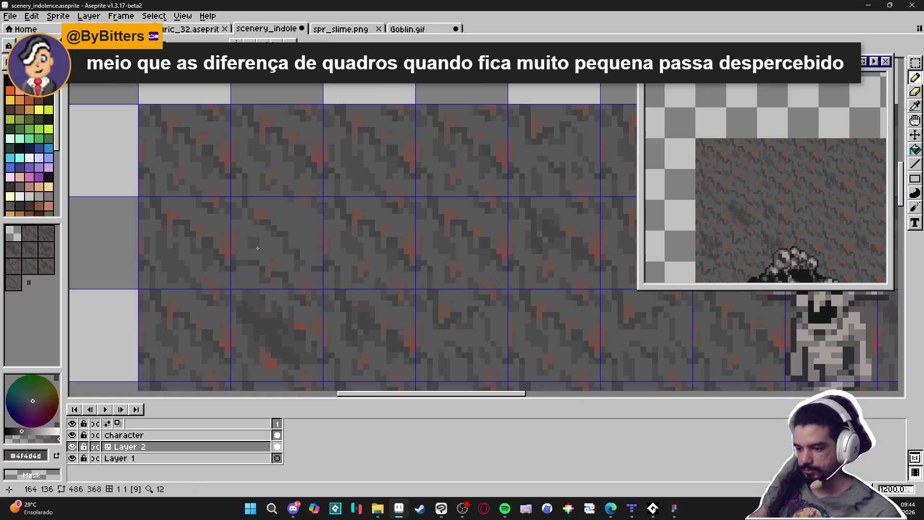
scroll(250, 246, down, 4)
scroll(268, 248, up, 5)
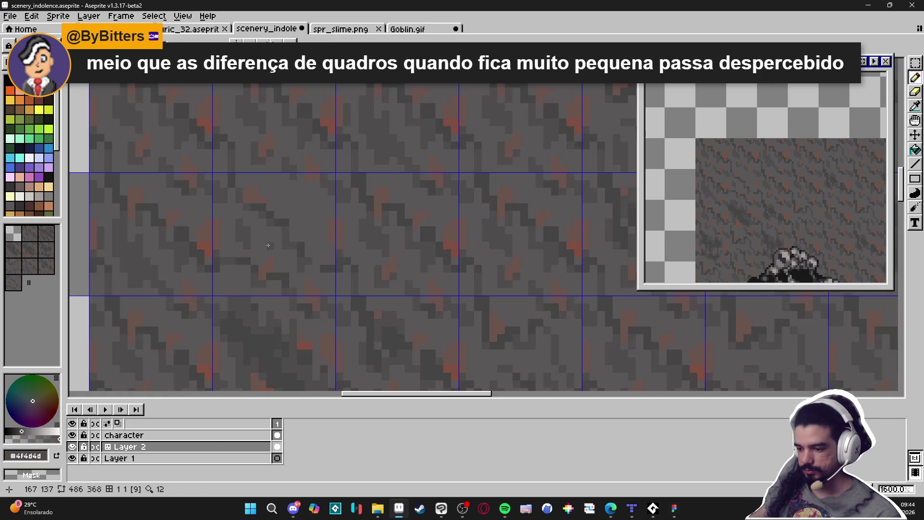
scroll(268, 255, down, 1)
key(ctrl+s)
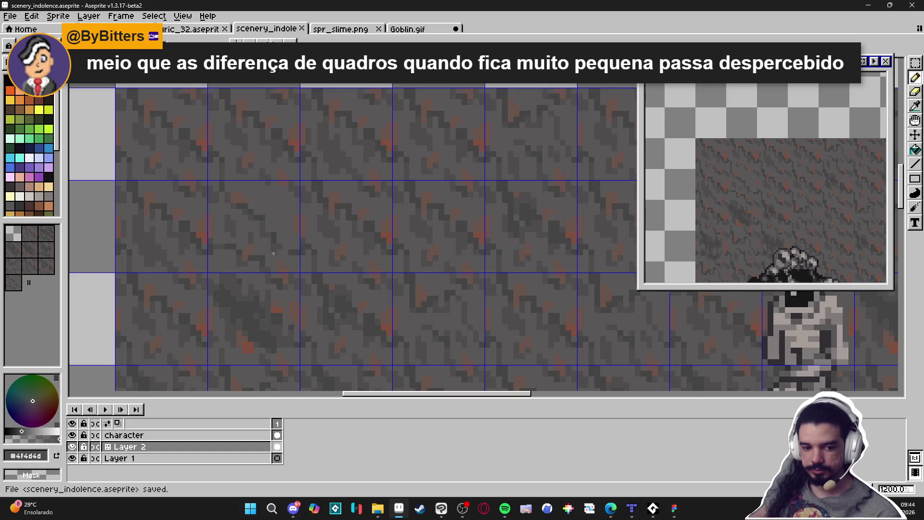
scroll(288, 265, down, 4)
- Stamp two rock-floor tiles, including tile 6, into empty cells right of the floor
drag(289, 264, 268, 211)
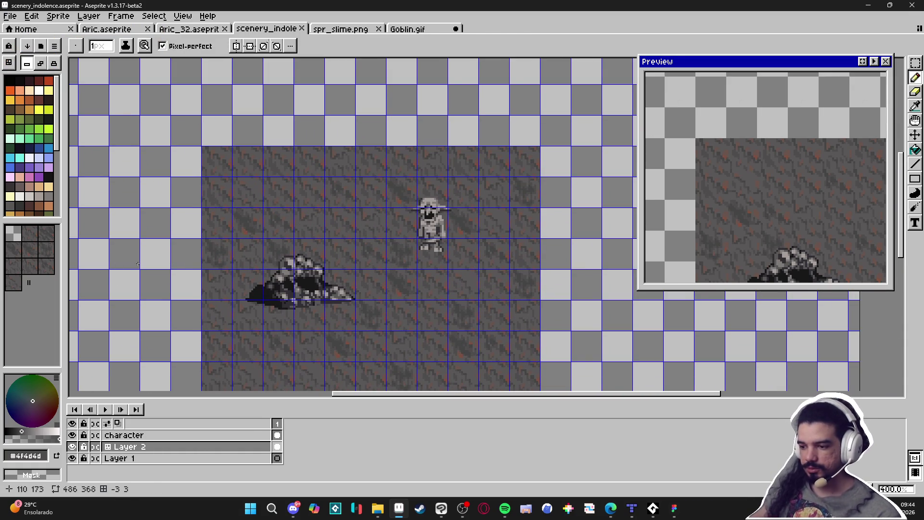
scroll(138, 263, right, 3)
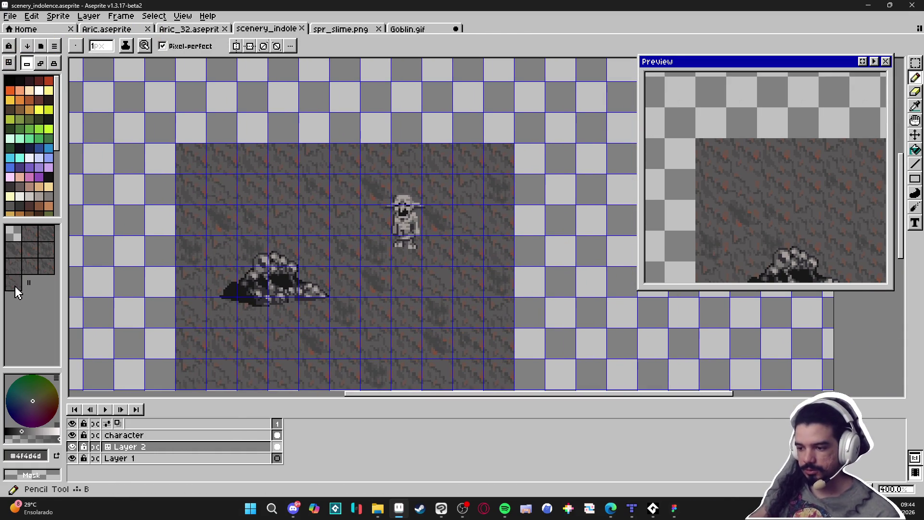
click(16, 288)
scroll(357, 285, right, 5)
click(400, 194)
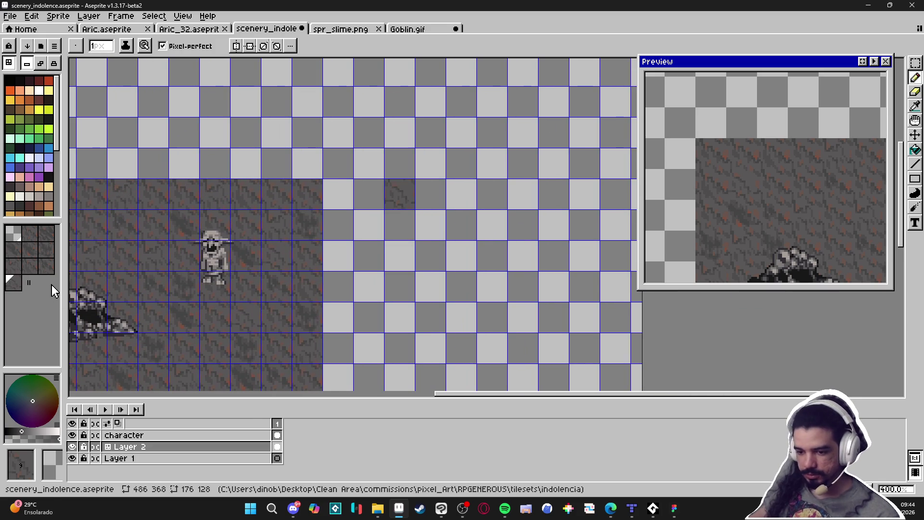
click(30, 265)
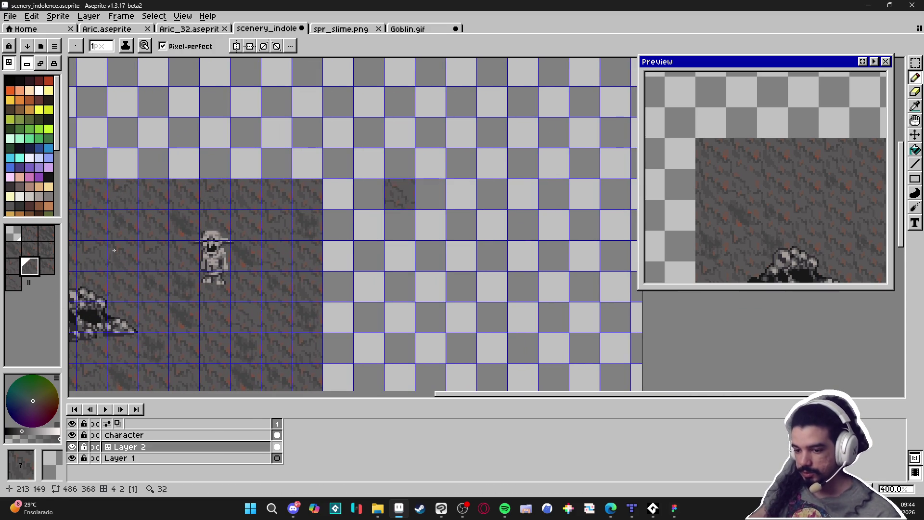
key(ctrl)
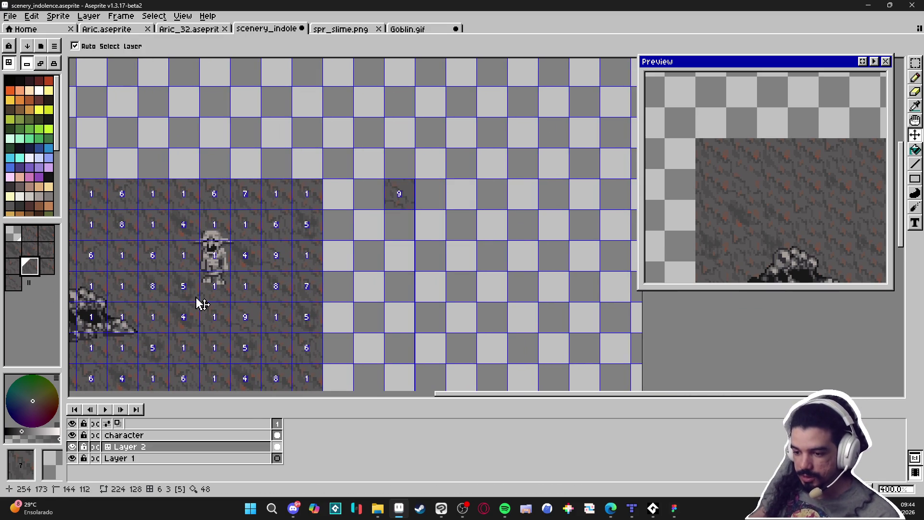
click(12, 265)
click(430, 194)
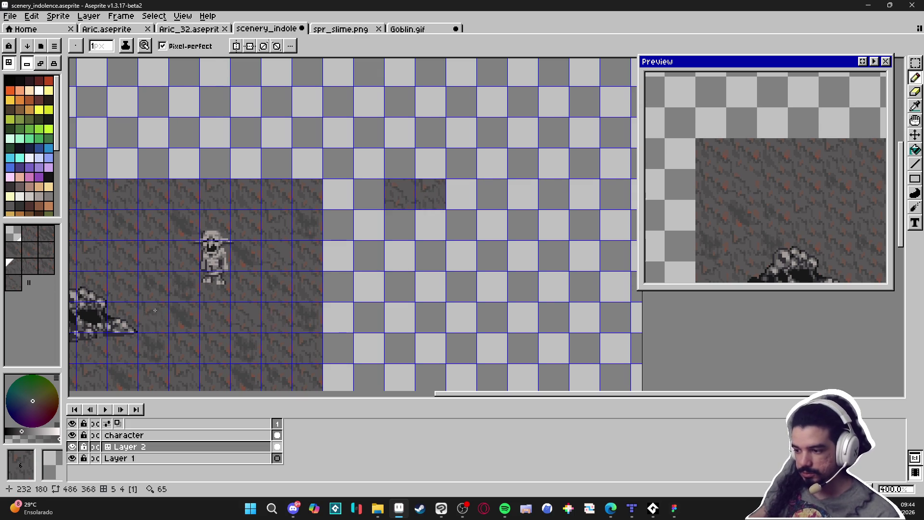
- Place tiles 3 and 4 side by side in the row below
key(ctrl)
key(ctrl)
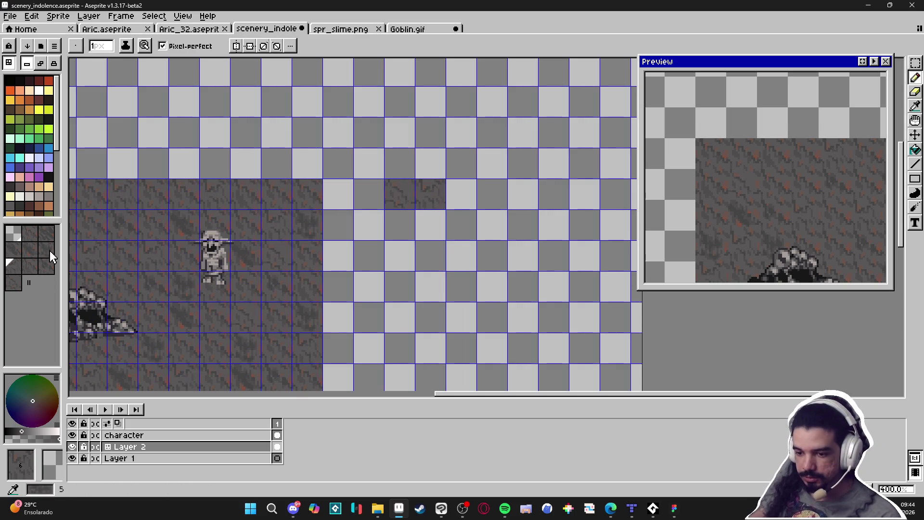
click(27, 236)
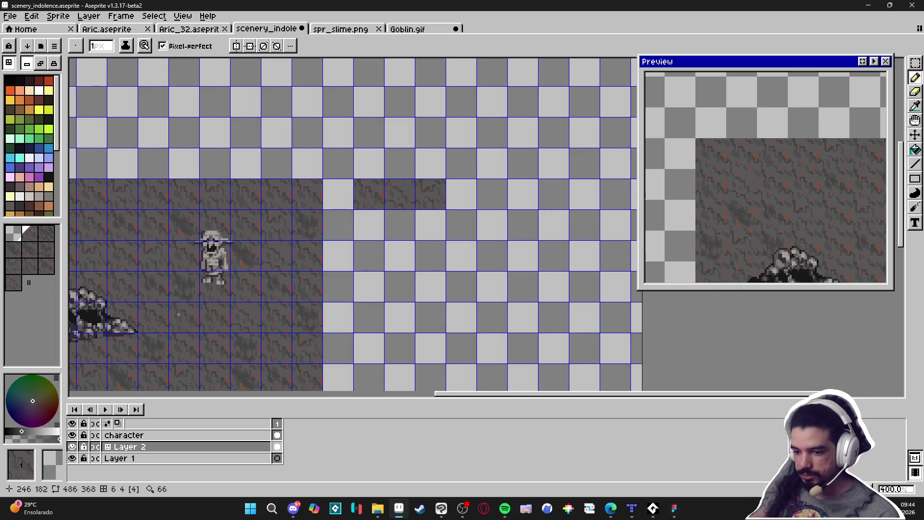
click(46, 235)
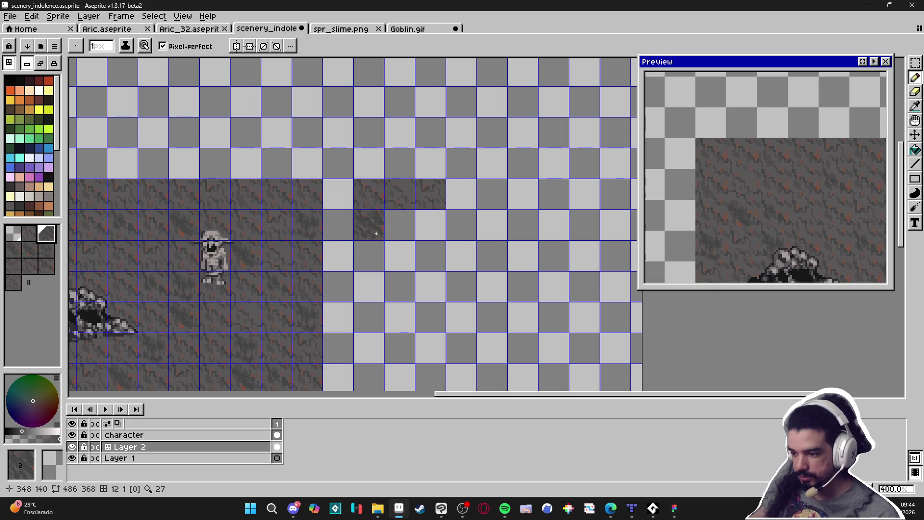
click(15, 251)
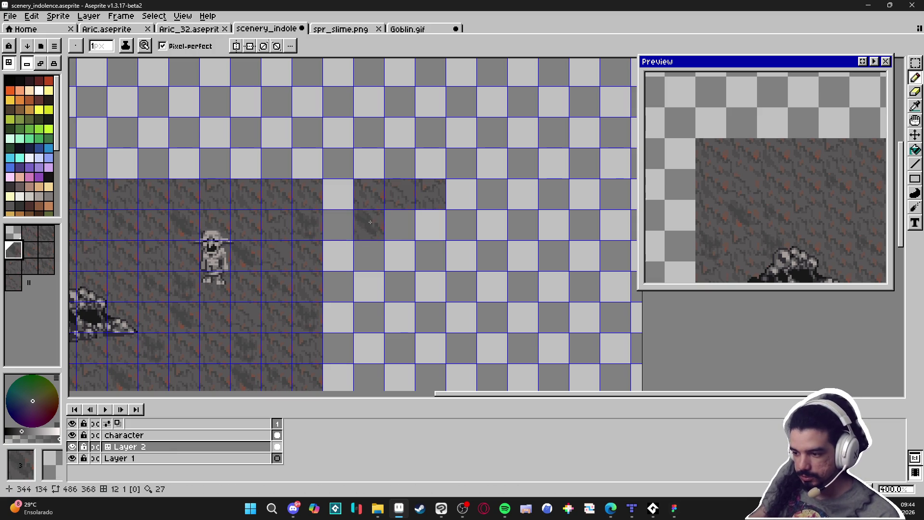
click(400, 224)
click(29, 249)
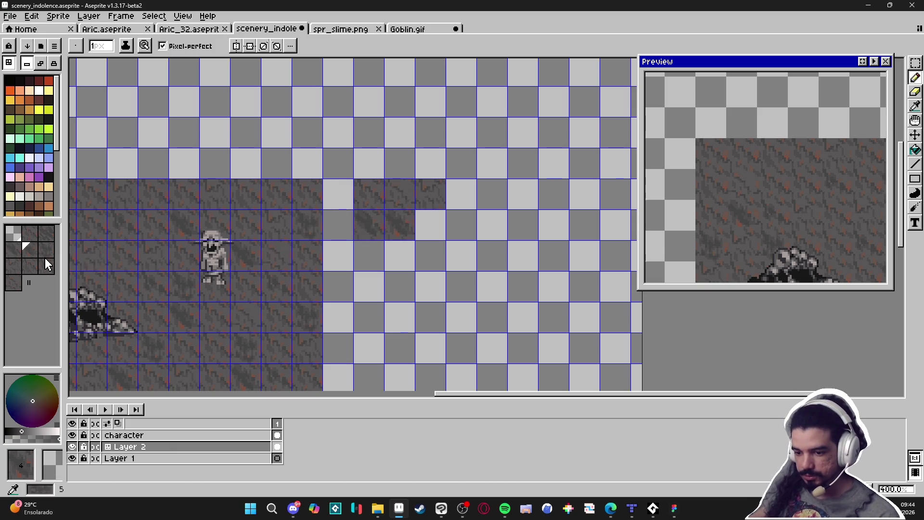
click(431, 224)
- Extend the strip rightward with two more floor tiles from the tileset
click(46, 249)
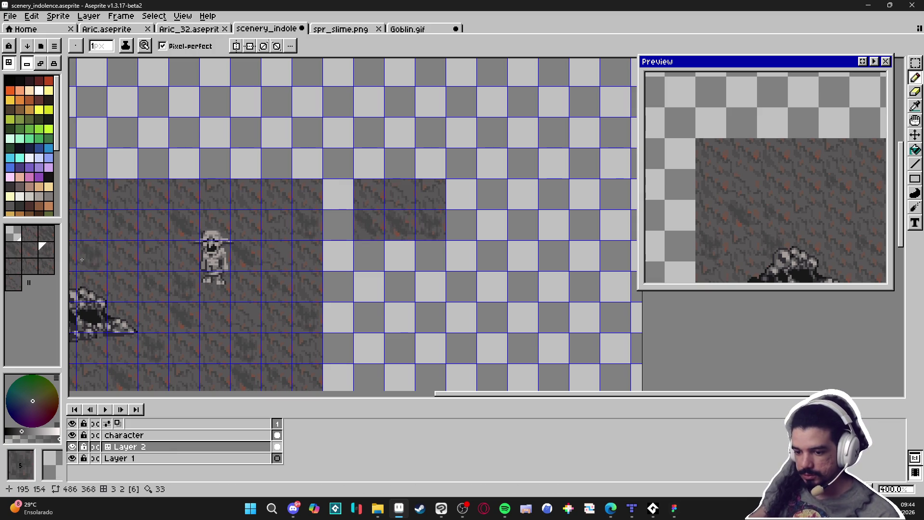
click(18, 267)
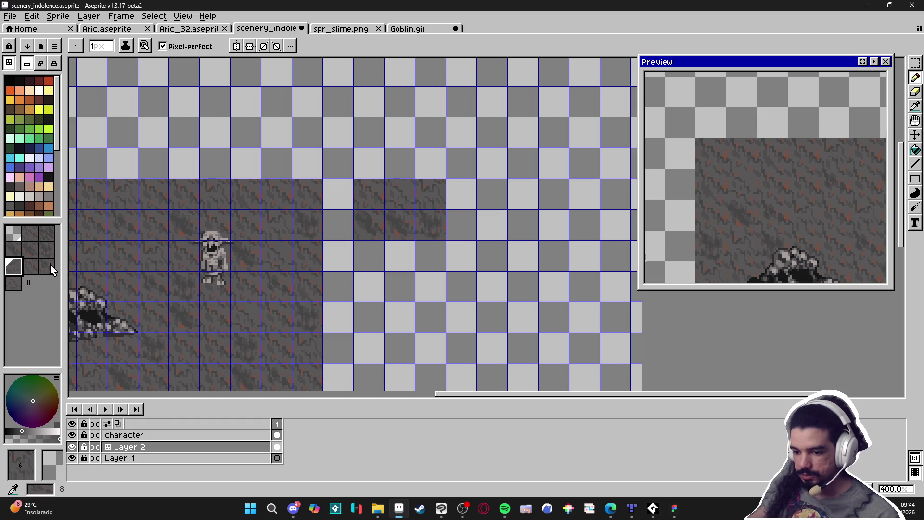
click(29, 266)
click(448, 233)
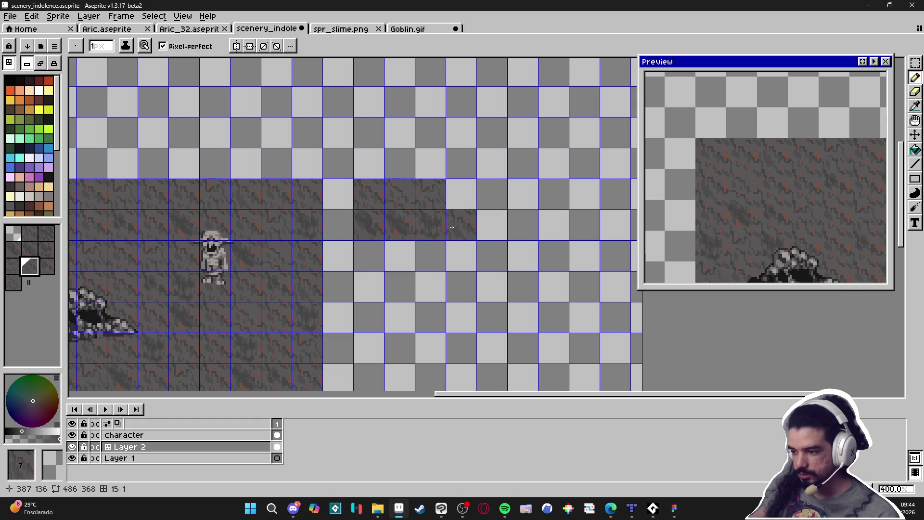
click(47, 266)
click(506, 232)
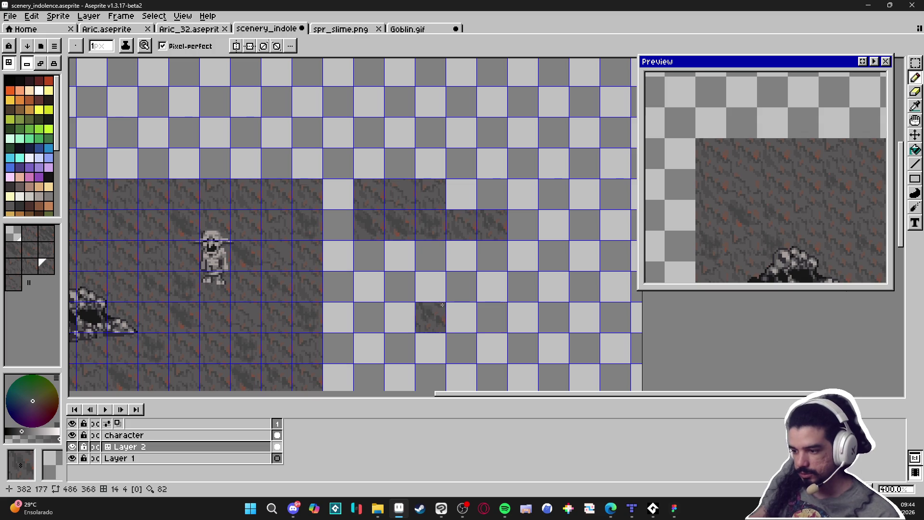
scroll(465, 300, left, 5)
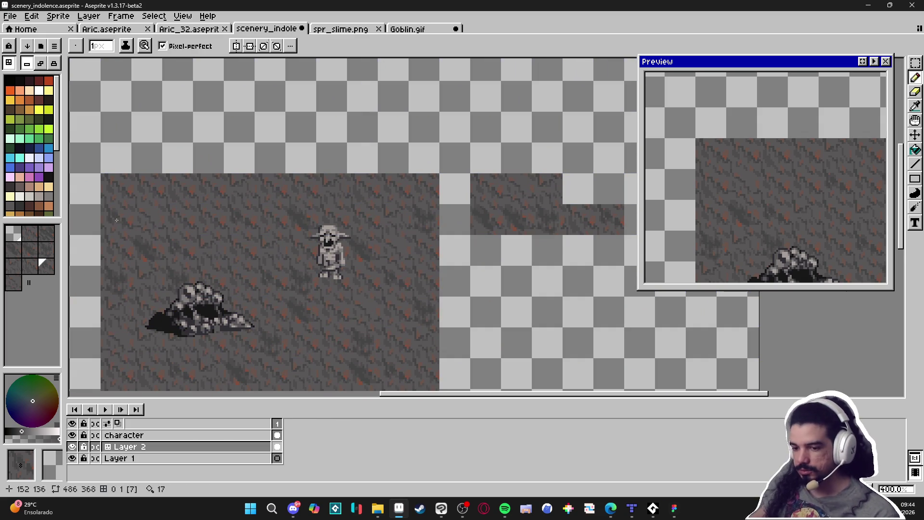
- Zoom in on the rock floor and eyedrop grey rock colours from the tiles
click(39, 180)
scroll(264, 268, left, 4)
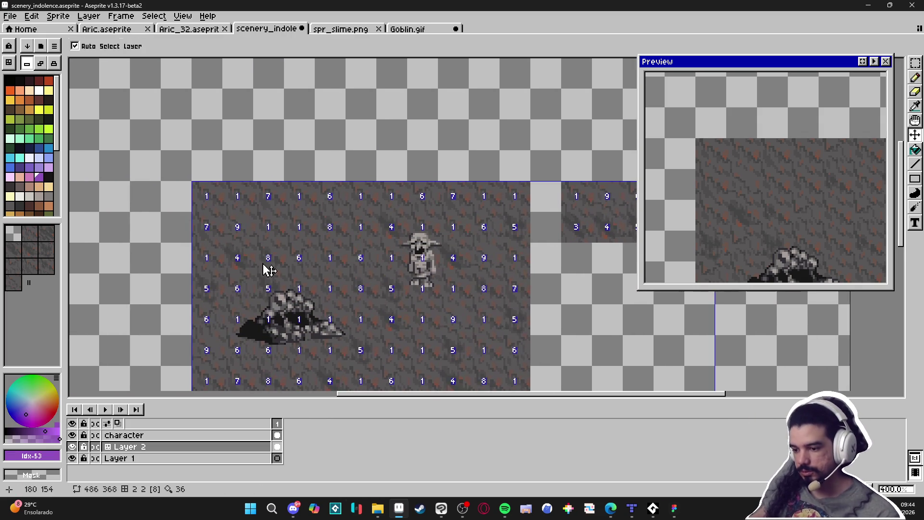
scroll(229, 269, up, 5)
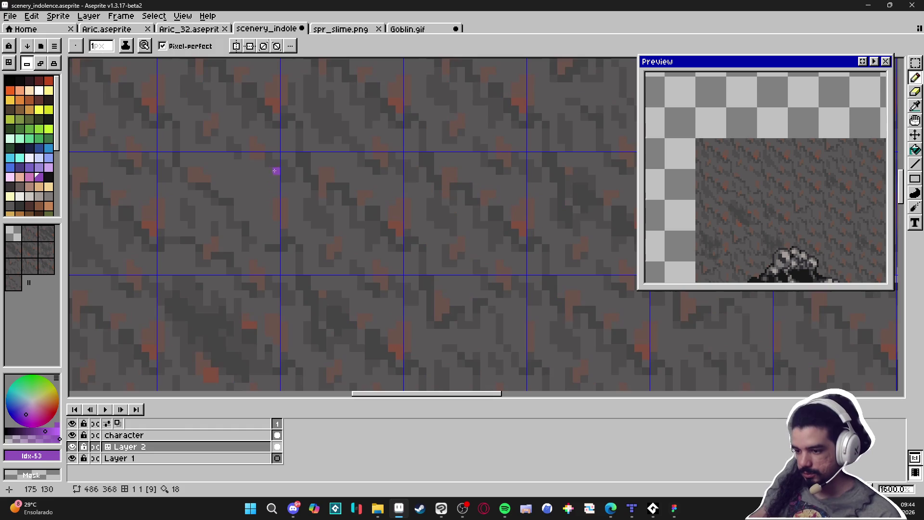
alt+click(263, 181)
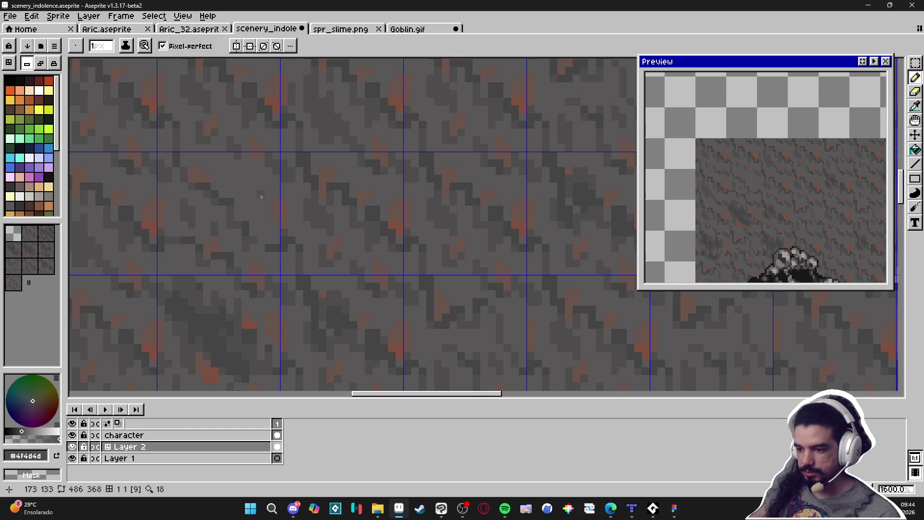
scroll(254, 200, down, 5)
scroll(269, 191, up, 5)
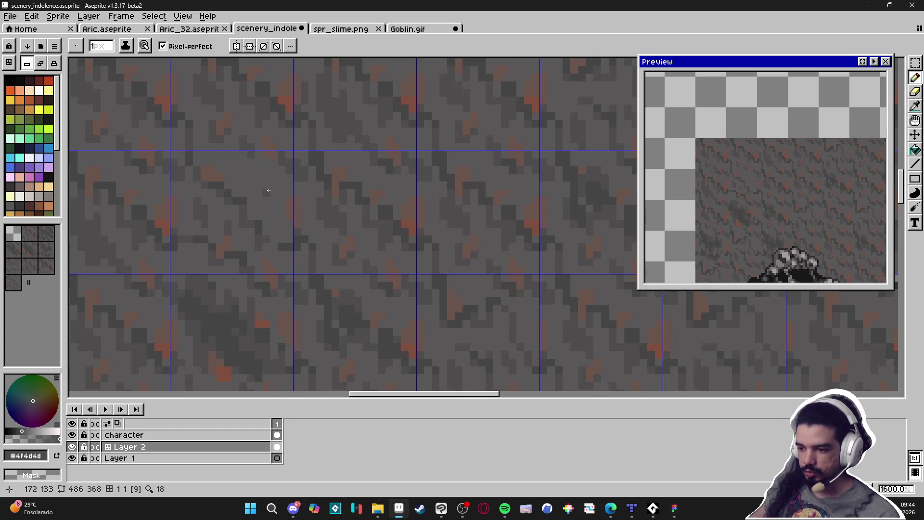
click(269, 191)
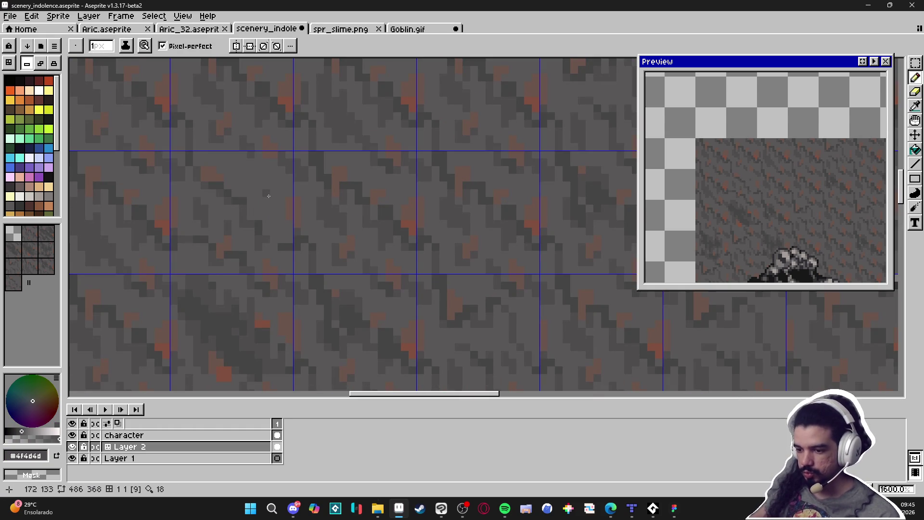
scroll(273, 208, up, 1)
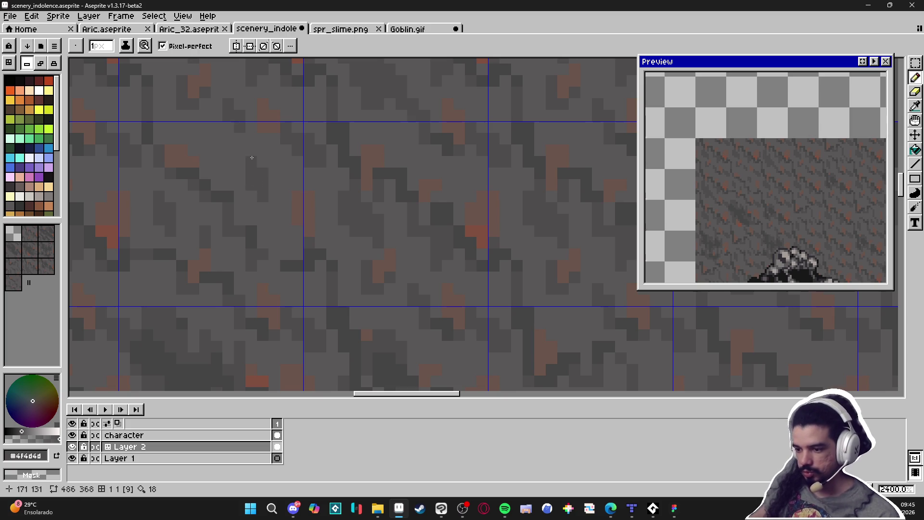
scroll(252, 157, down, 5)
scroll(263, 209, up, 6)
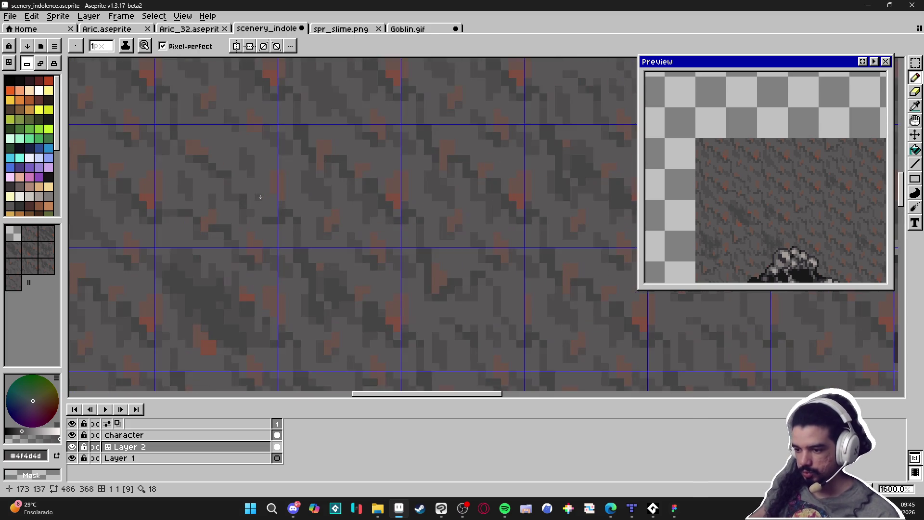
scroll(245, 188, down, 5)
scroll(233, 193, up, 2)
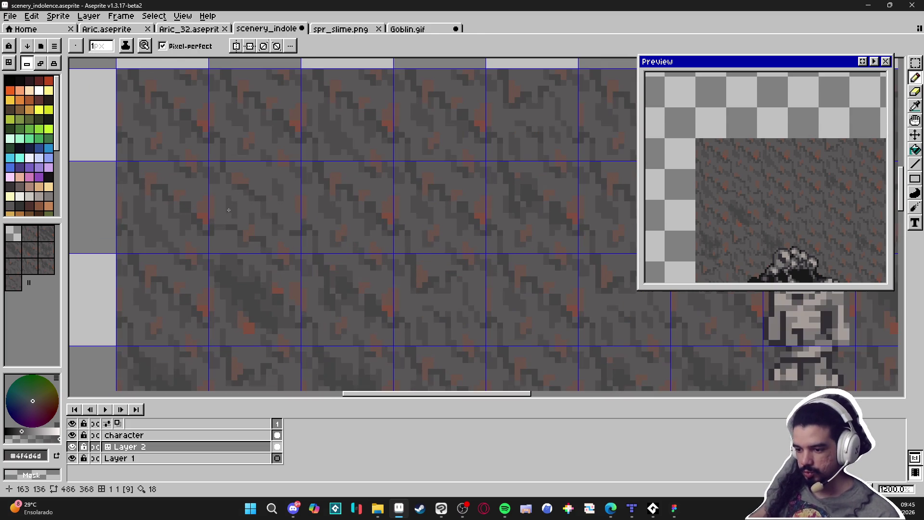
click(219, 208)
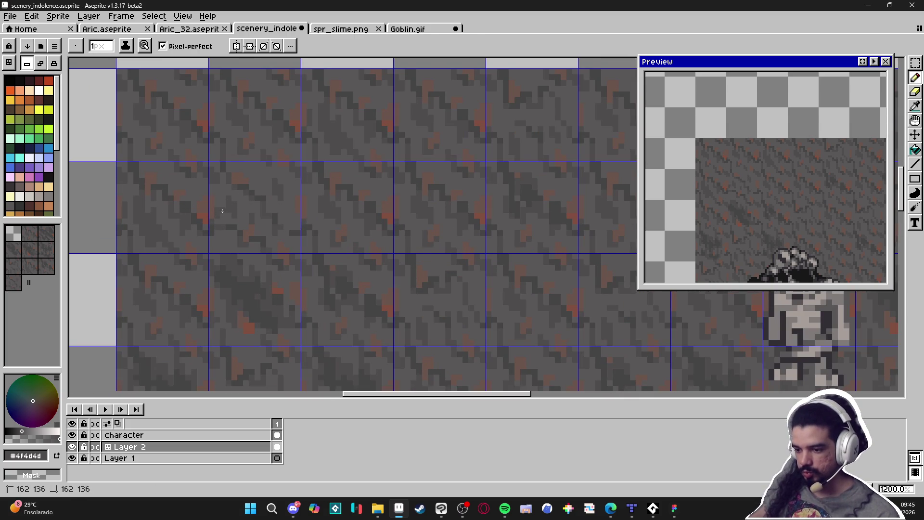
scroll(284, 227, down, 2)
scroll(284, 227, up, 2)
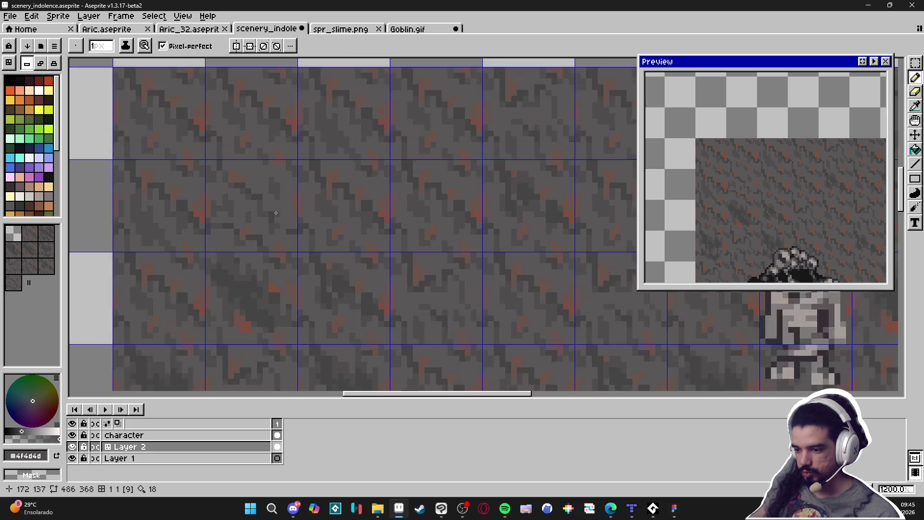
scroll(280, 242, down, 3)
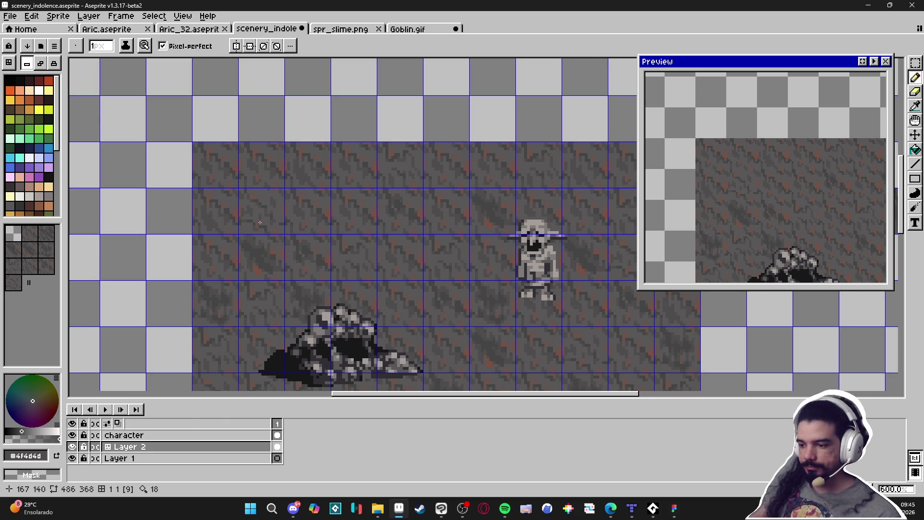
scroll(260, 222, up, 4)
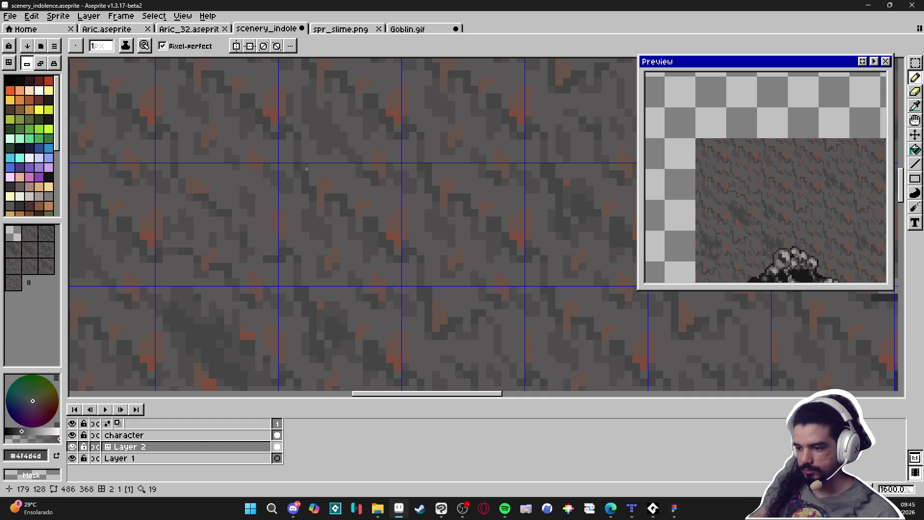
scroll(326, 233, down, 4)
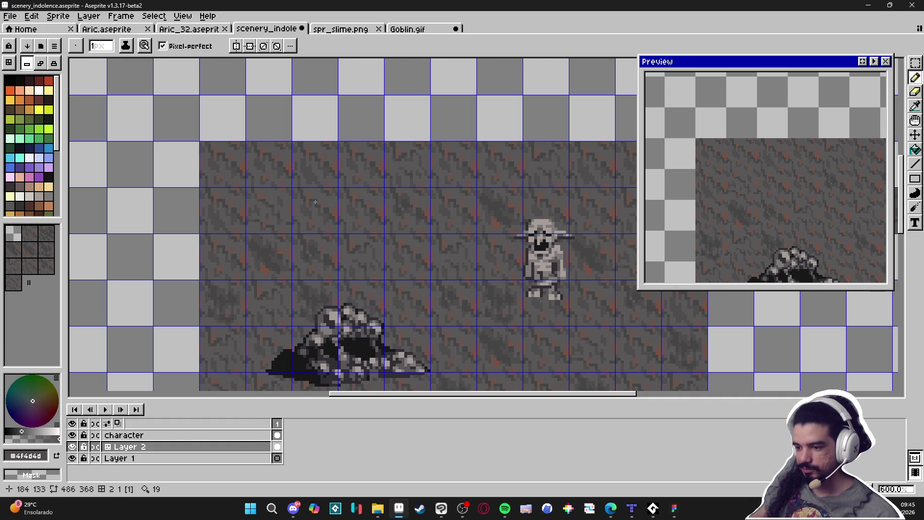
scroll(316, 202, up, 4)
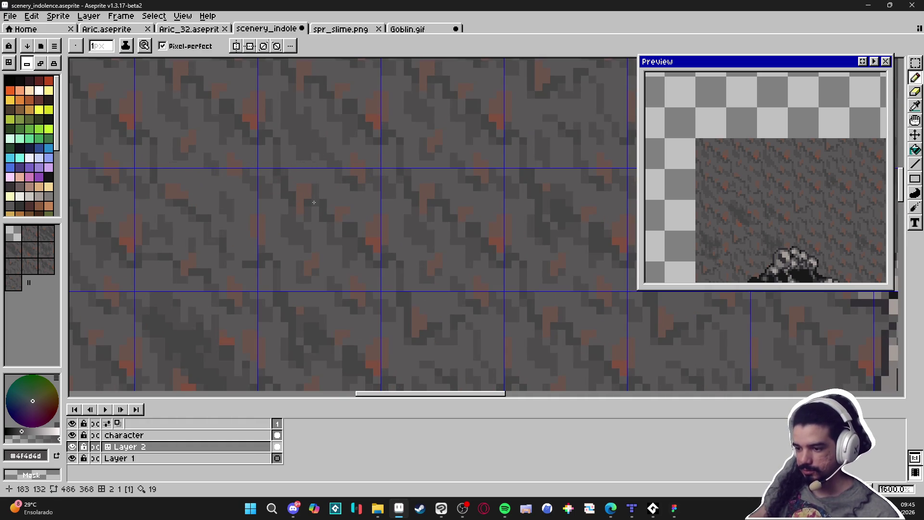
scroll(332, 220, down, 3)
scroll(330, 227, up, 3)
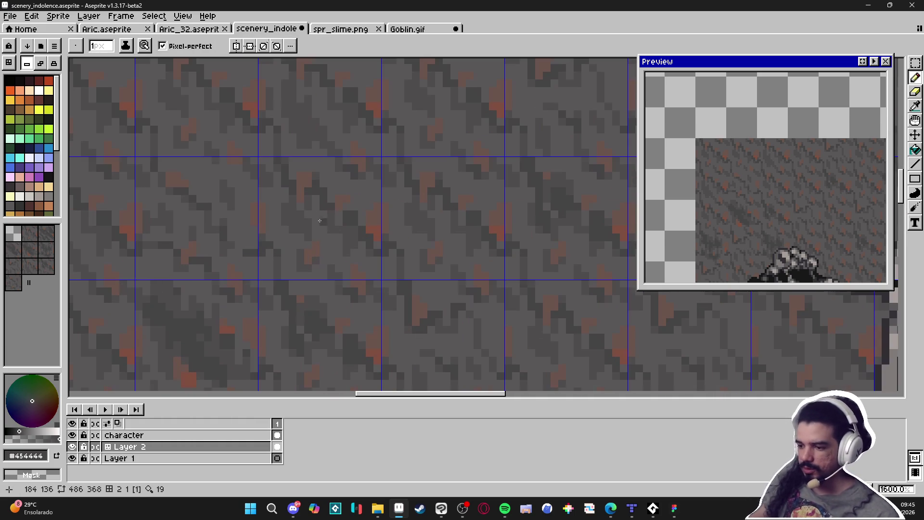
scroll(337, 219, down, 3)
scroll(356, 219, up, 3)
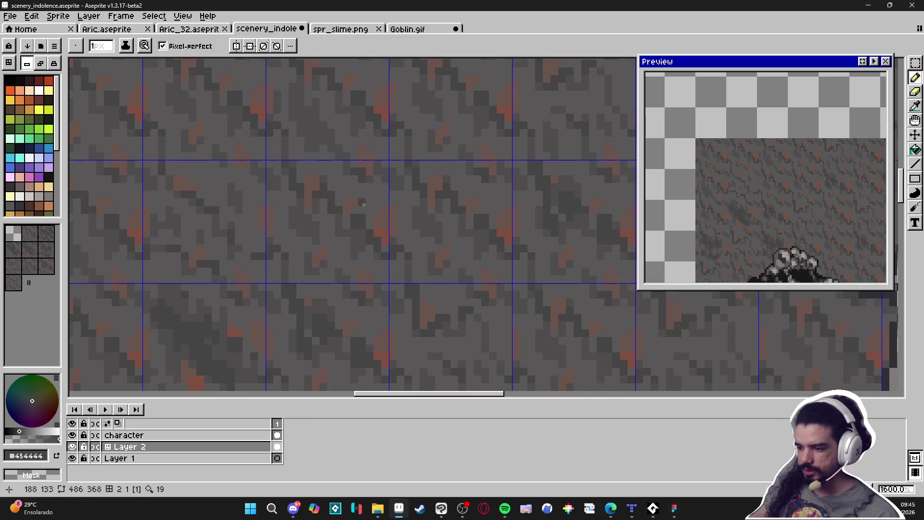
- Sample lighter and darker rock greys, then hide and re-show the tile grid
alt+click(364, 218)
alt+click(357, 228)
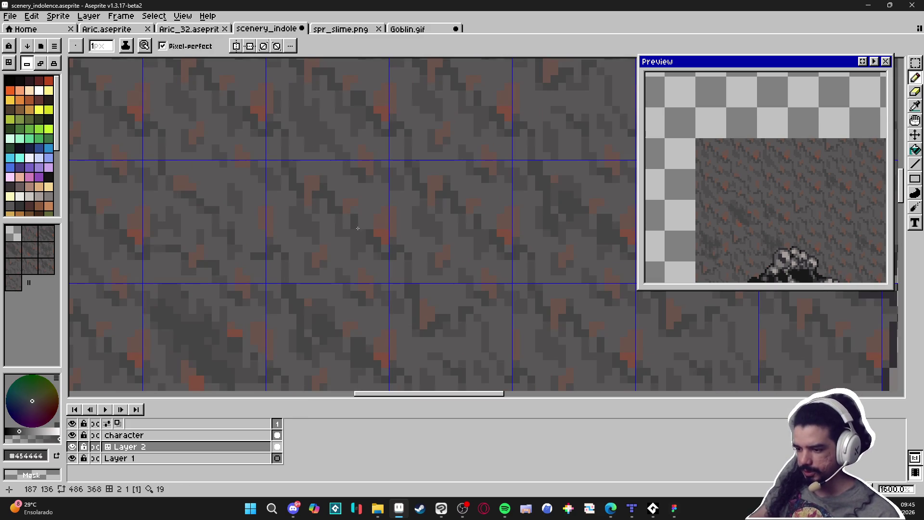
scroll(363, 234, down, 4)
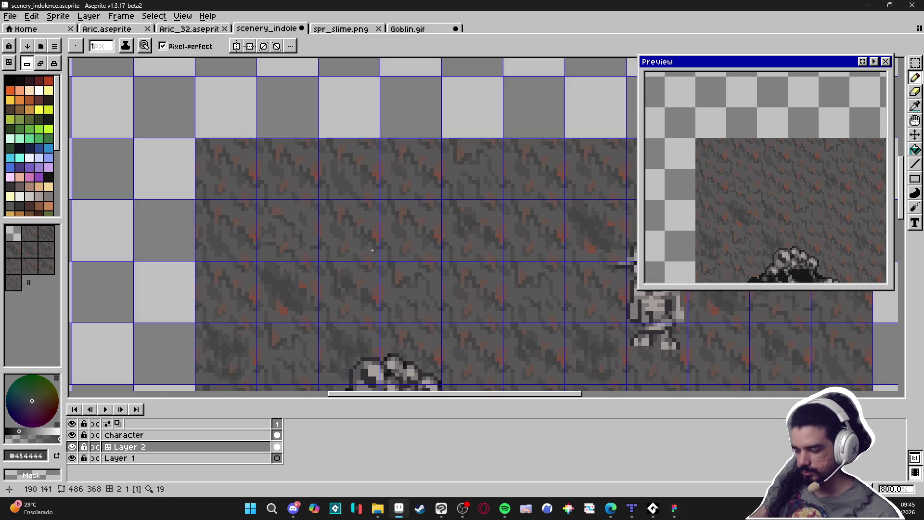
scroll(357, 266, right, 1)
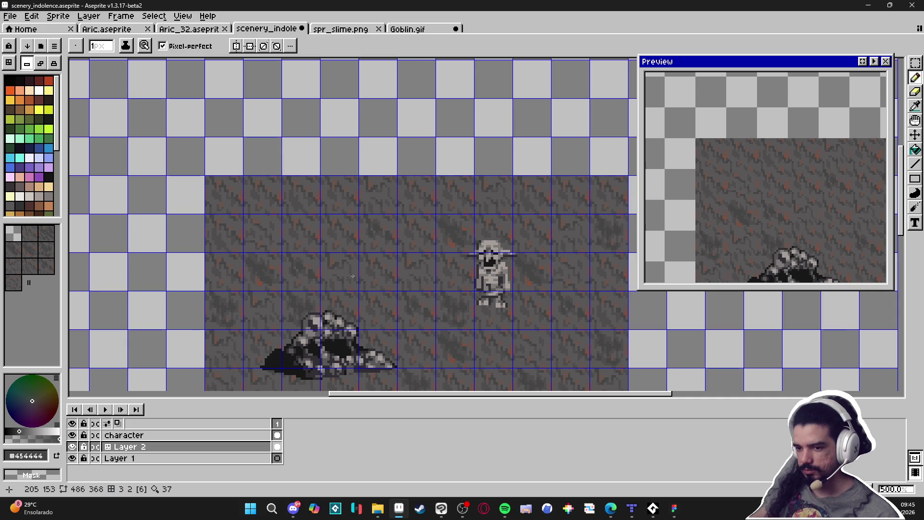
scroll(352, 281, down, 2)
scroll(351, 288, right, 1)
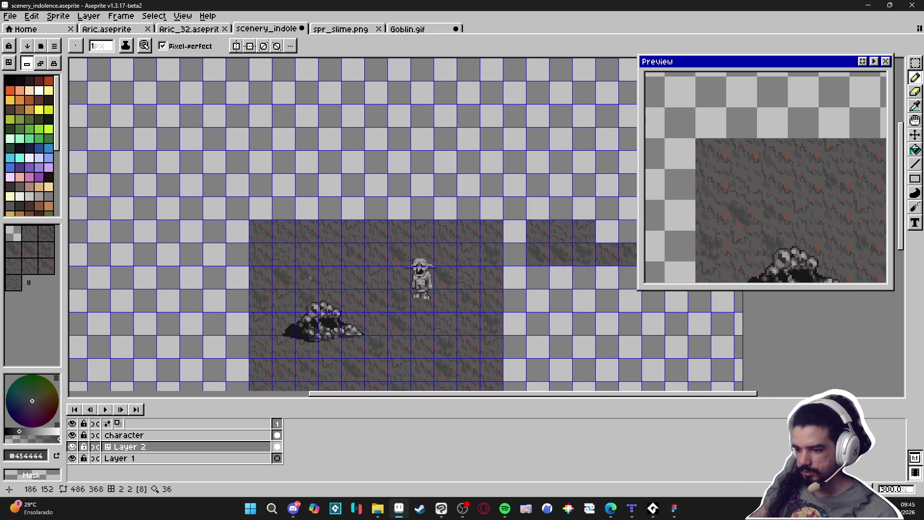
scroll(289, 270, right, 3)
scroll(330, 333, up, 2)
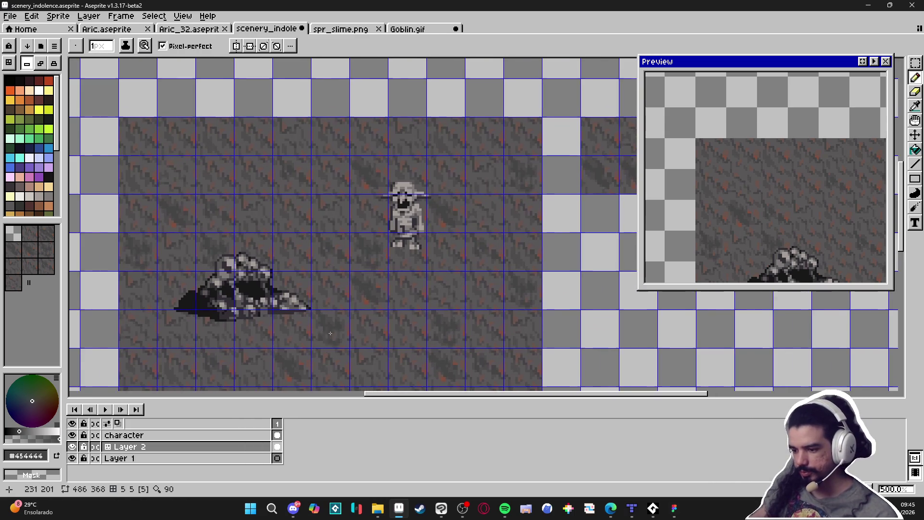
key(ctrl+apostrophe)
scroll(444, 347, down, 1)
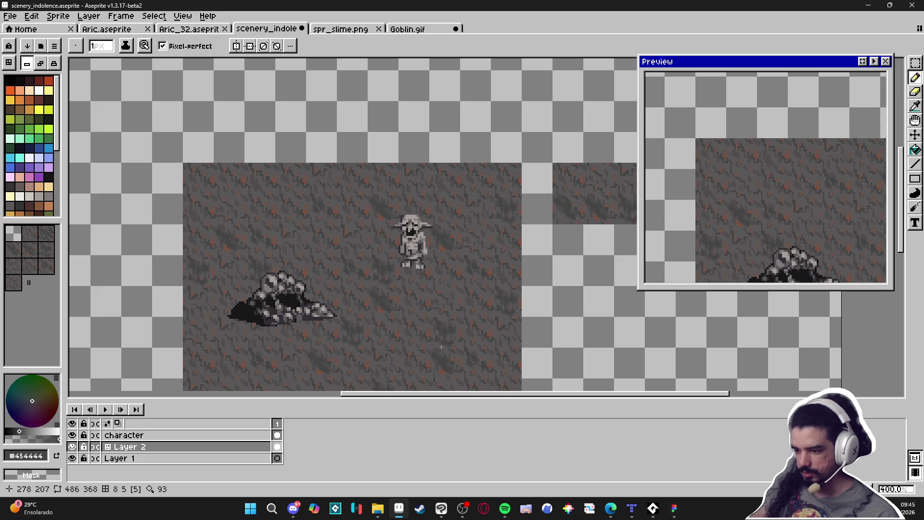
scroll(435, 332, down, 3)
scroll(436, 332, right, 2)
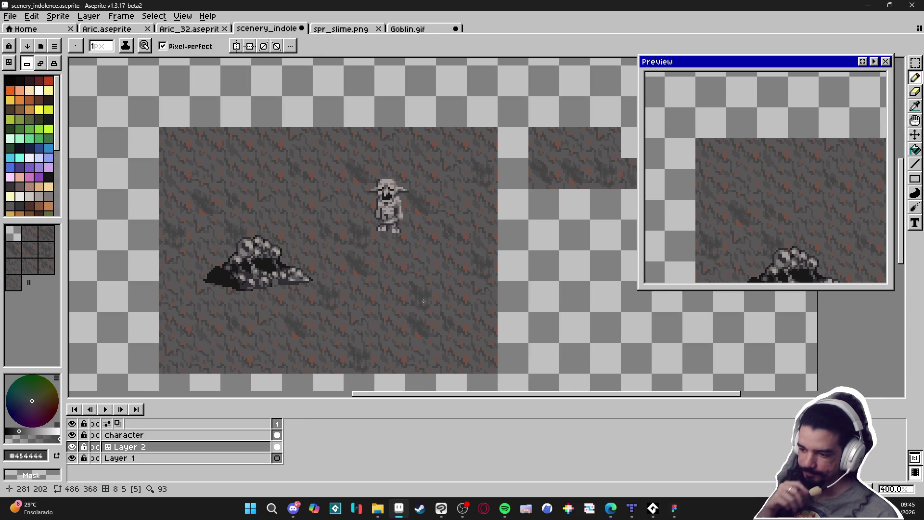
key(ctrl+apostrophe)
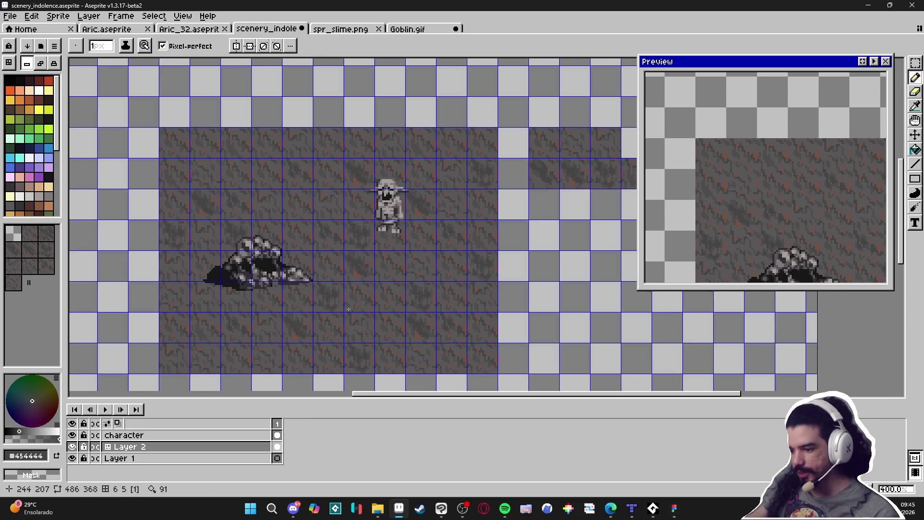
- Pick the lighter rock grey #595757 and shrink the brush to 1 pixel
scroll(366, 269, up, 5)
scroll(367, 269, up, 3)
alt+click(375, 264)
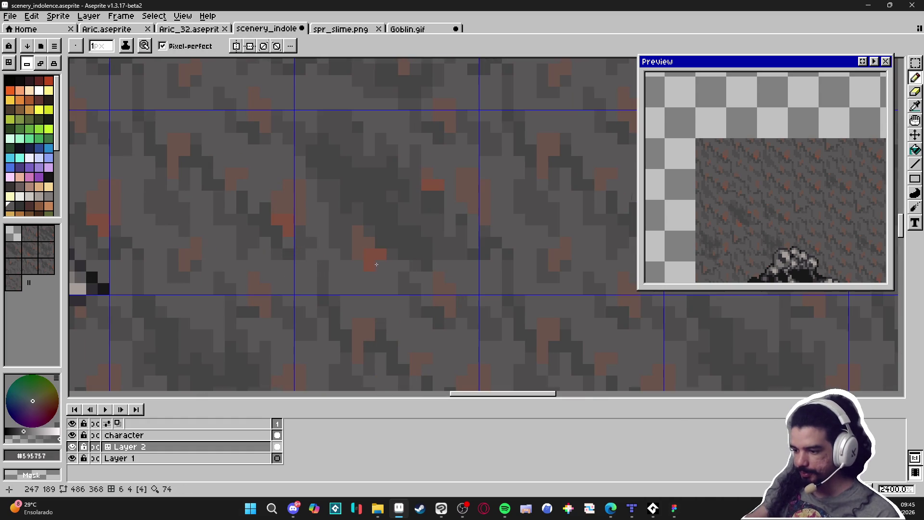
key(minus)
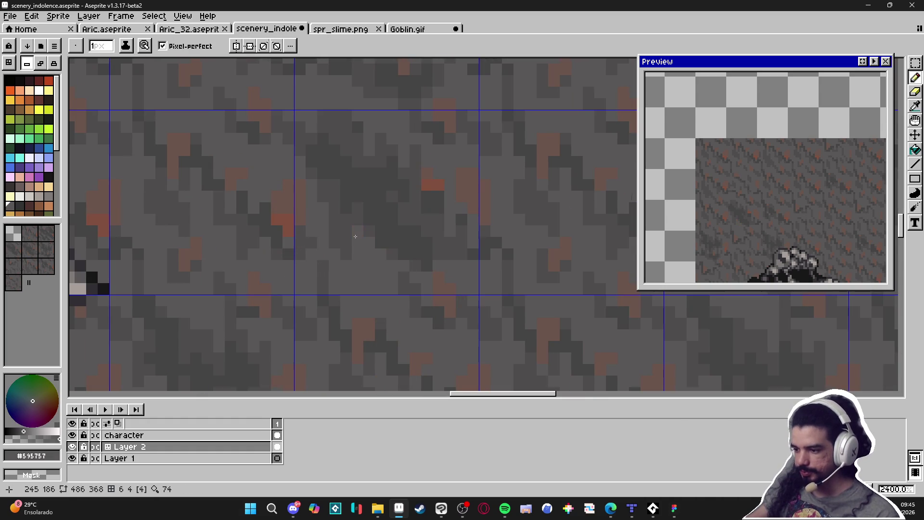
scroll(427, 207, down, 5)
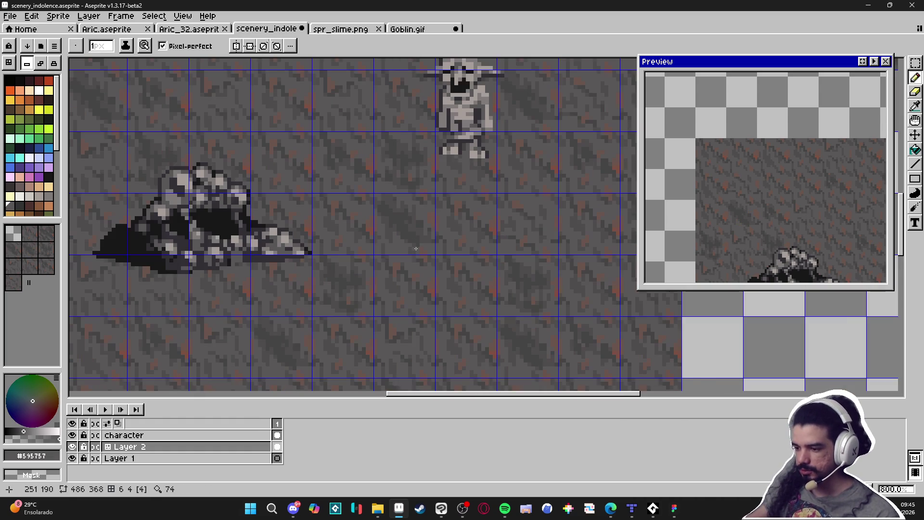
scroll(415, 248, down, 2)
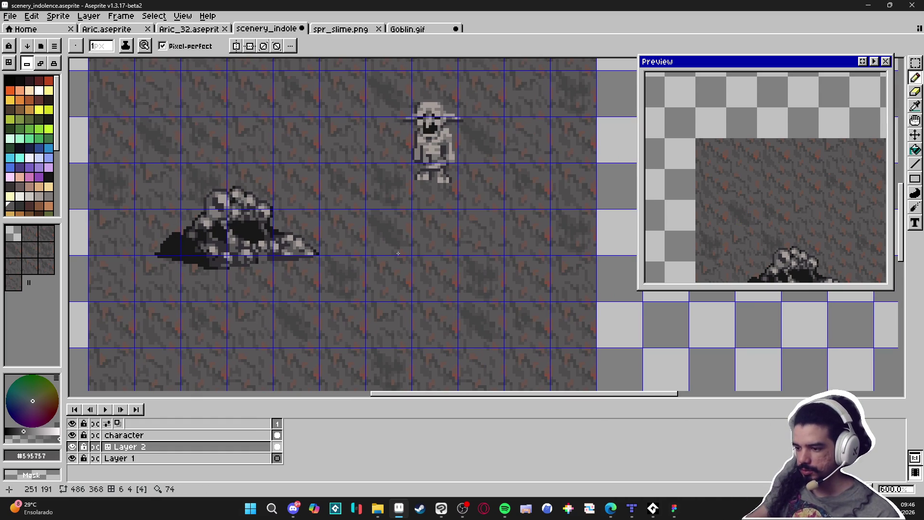
scroll(396, 242, down, 1)
- Save the scenery and select the 5×2 block of loose rock tiles beside the map
key(ctrl+s)
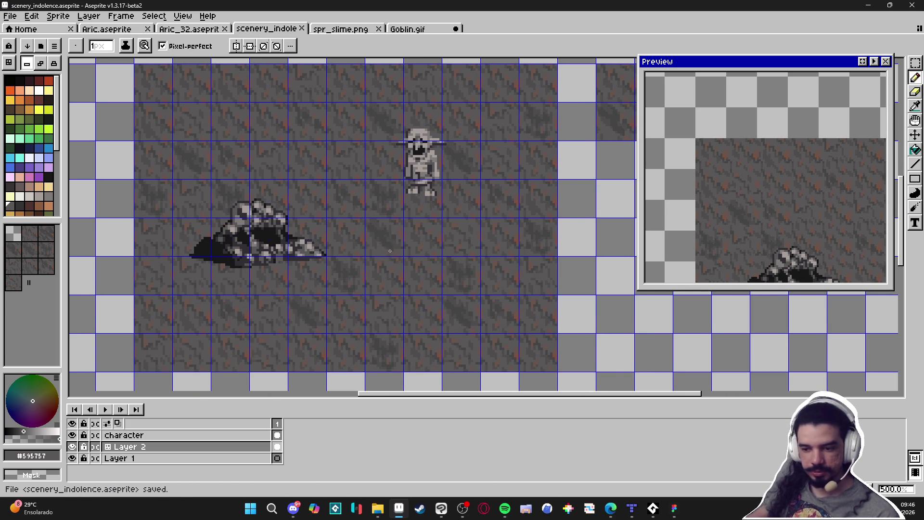
scroll(392, 262, down, 1)
drag(392, 261, 278, 282)
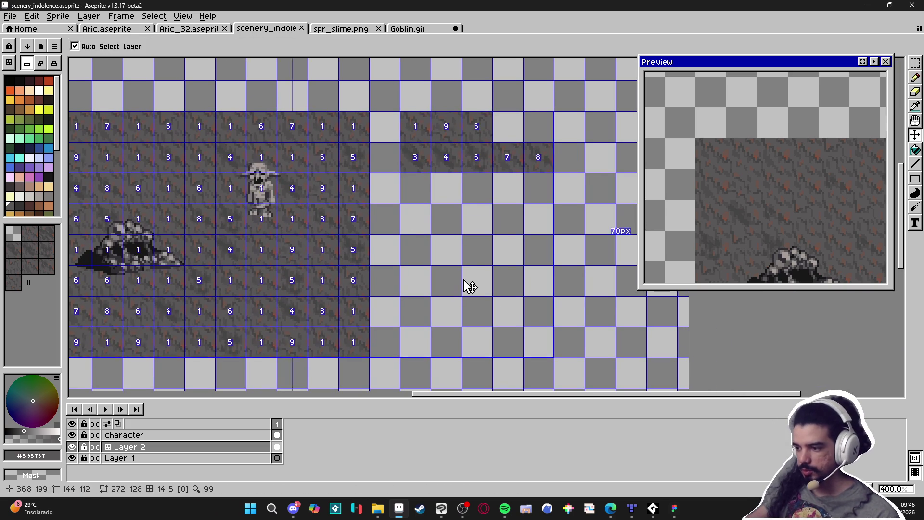
key(v)
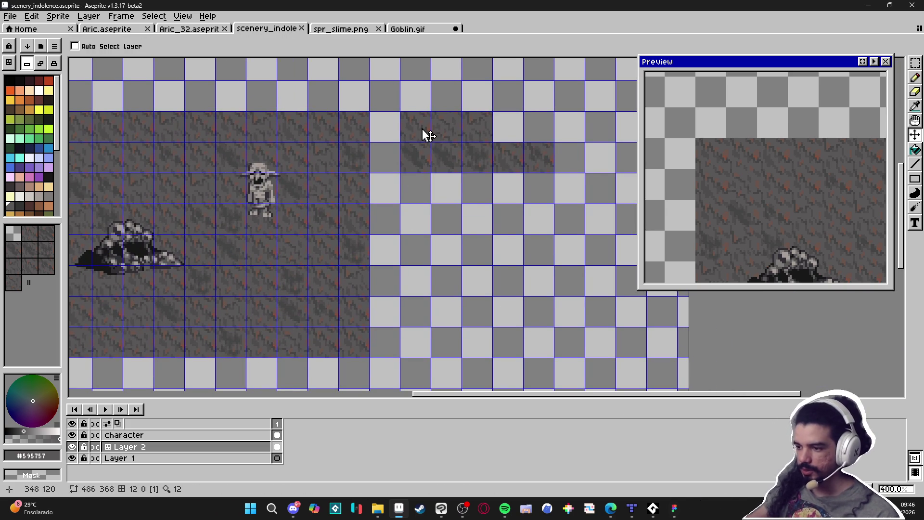
key(m)
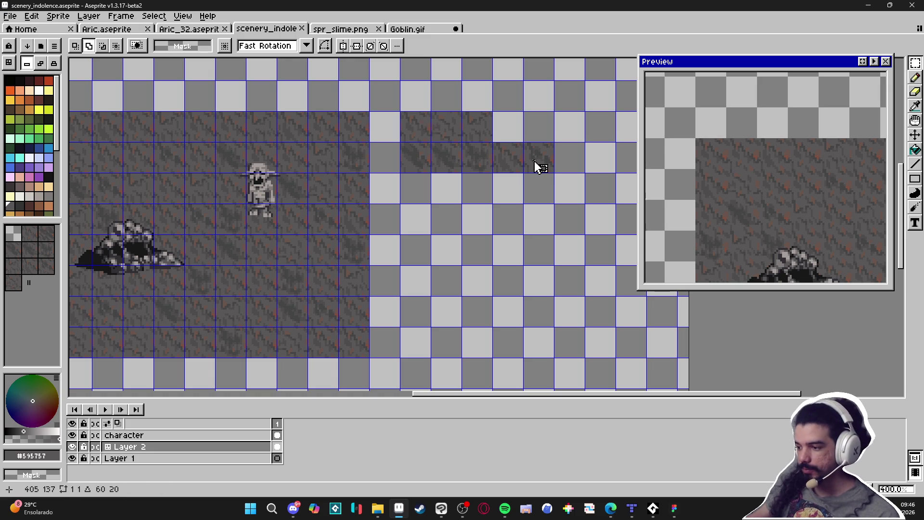
drag(416, 128, 532, 161)
click(439, 154)
- Save scenery_indolence again and start a new 80×32 sprite
key(ctrl+s)
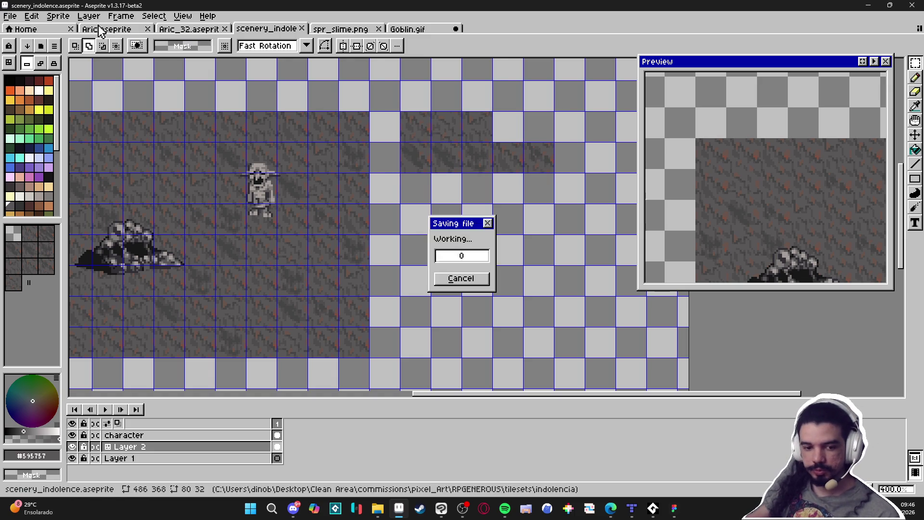
click(10, 16)
click(15, 27)
- Create the 80×32 sprite and paste the copied rock tiles into it
click(431, 359)
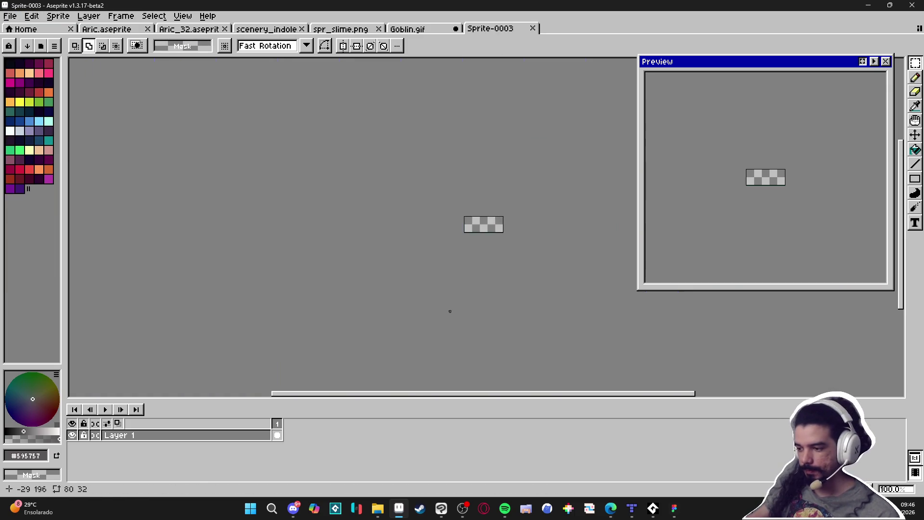
key(ctrl+v)
key(Return)
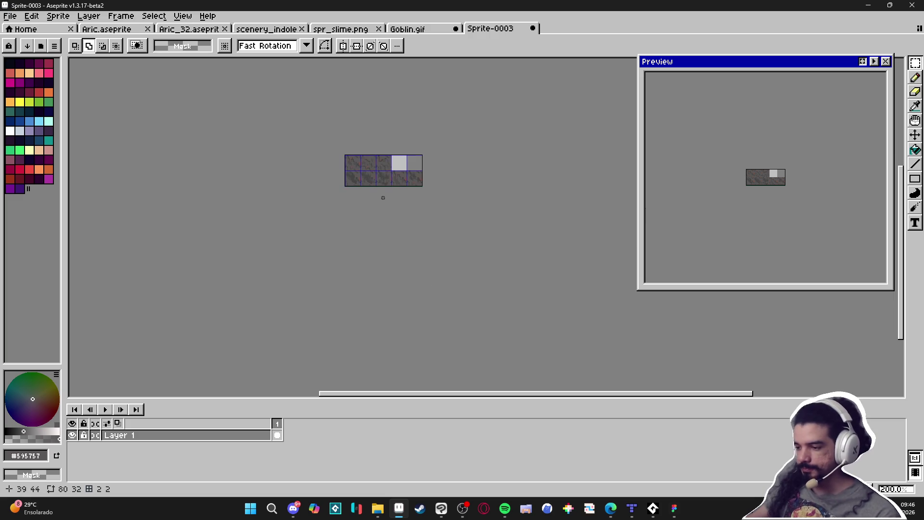
- Enlarge the canvas to 180×140 pixels with tiles anchored top-left
key(ctrl+alt+c)
drag(407, 188, 390, 290)
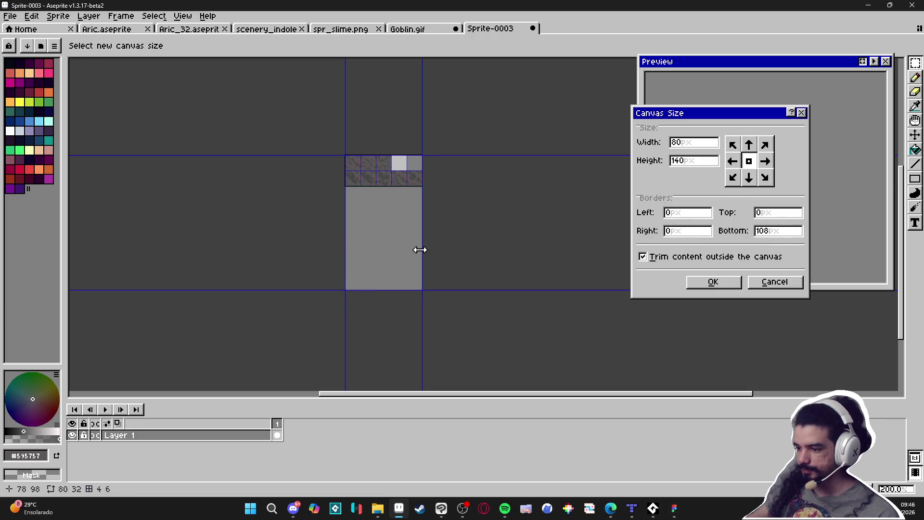
mouse_move(422, 250)
mouse_down()
mouse_move(530, 250)
mouse_move(516, 251)
mouse_up()
click(719, 285)
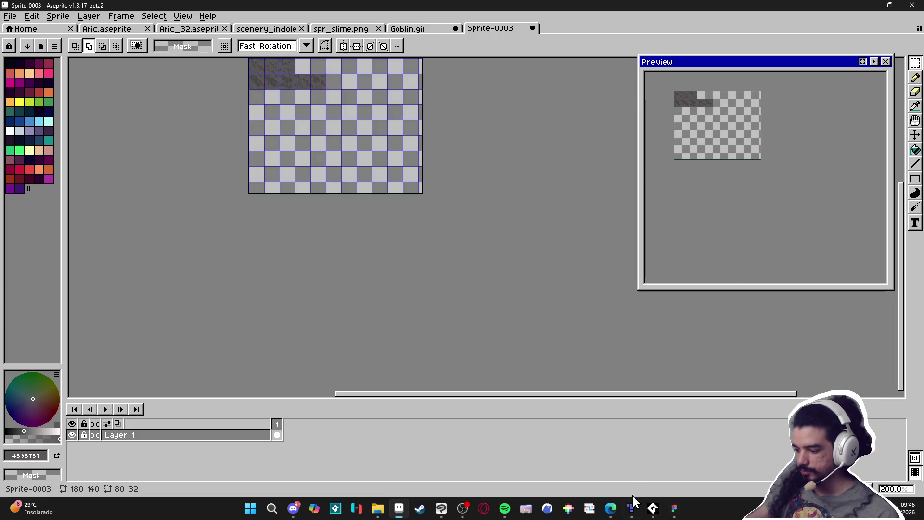
- Bring Spotify forward, skip to 'Vambora', and expand the artist's Populares list
click(505, 510)
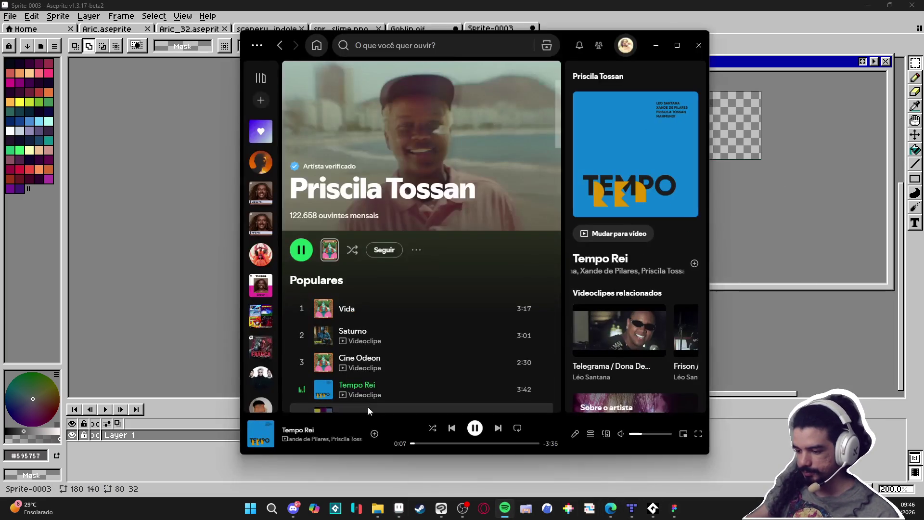
click(498, 430)
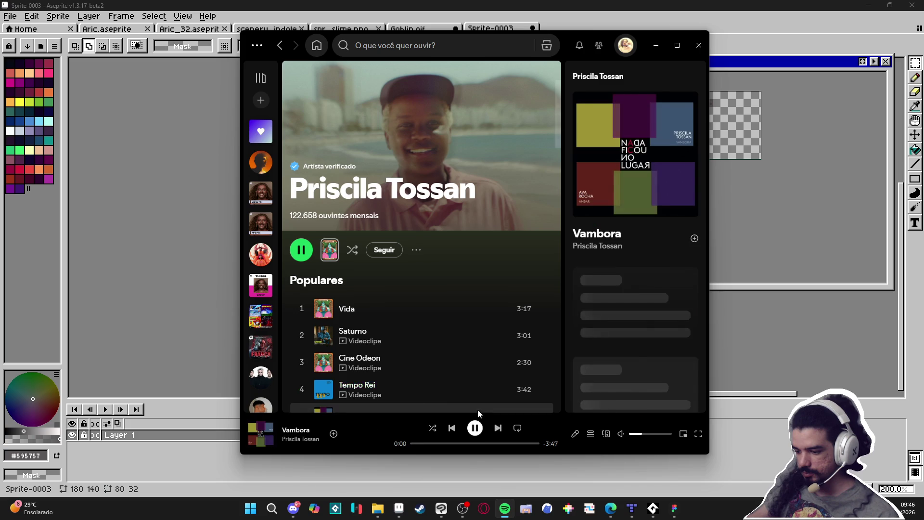
scroll(385, 381, down, 1)
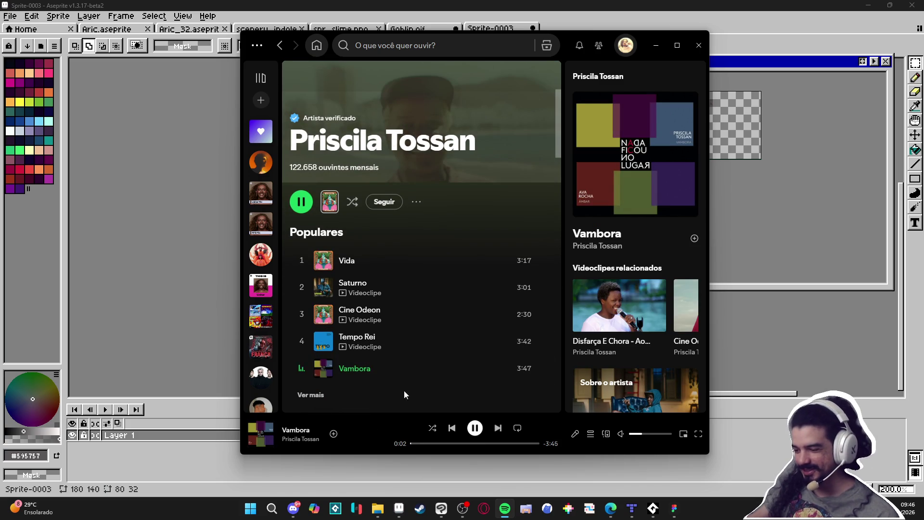
click(312, 396)
scroll(432, 363, down, 2)
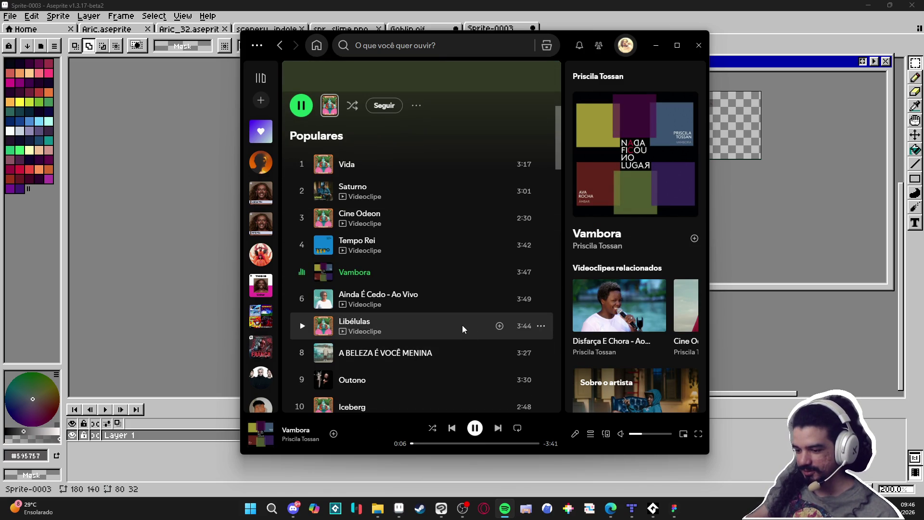
- Narrow the Aseprite canvas width to 176 pixels, giving a 176×140 canvas
click(655, 45)
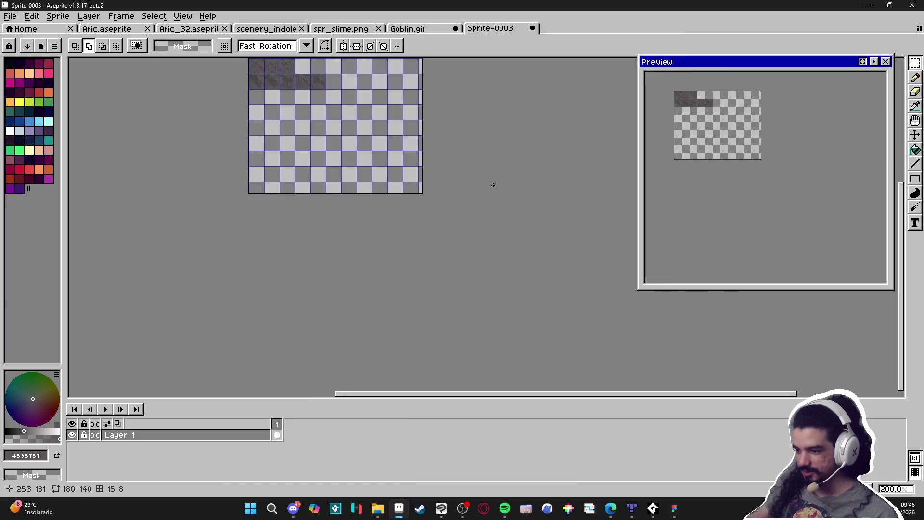
scroll(458, 219, up, 2)
key(ctrl+alt+c)
drag(458, 221, 452, 225)
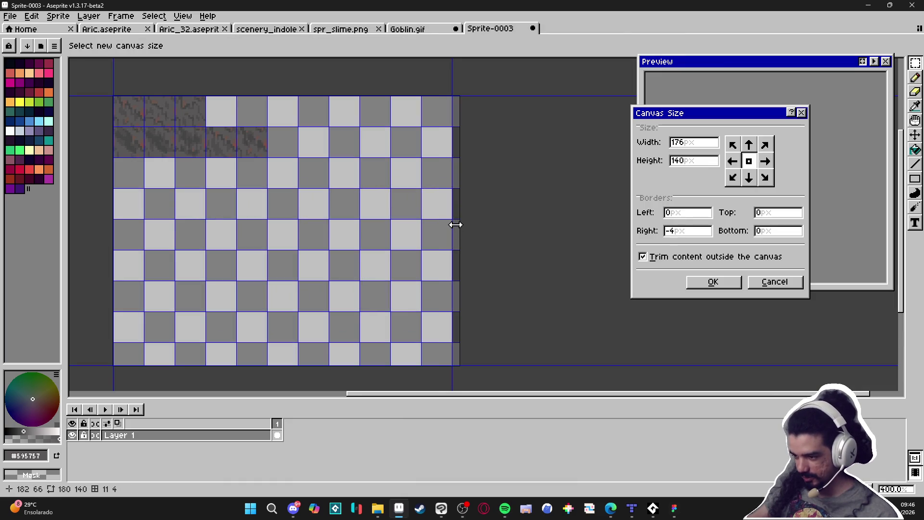
click(713, 284)
- Extend the canvas height to 163 pixels, then settle it at 160 pixels
key(ctrl+alt+c)
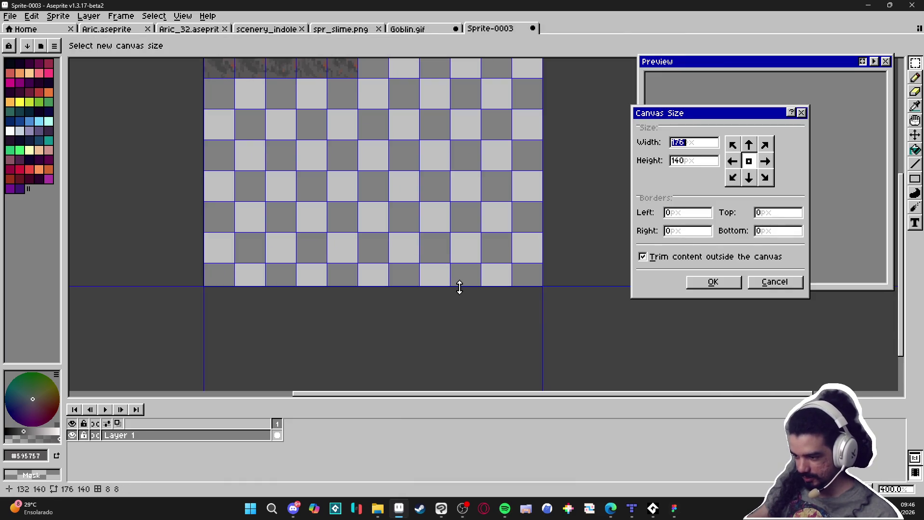
mouse_move(458, 287)
mouse_down()
mouse_move(458, 332)
mouse_move(482, 331)
mouse_up()
click(694, 284)
scroll(457, 307, up, 1)
key(ctrl+alt+c)
click(710, 283)
key(ctrl+v)
scroll(508, 262, down, 1)
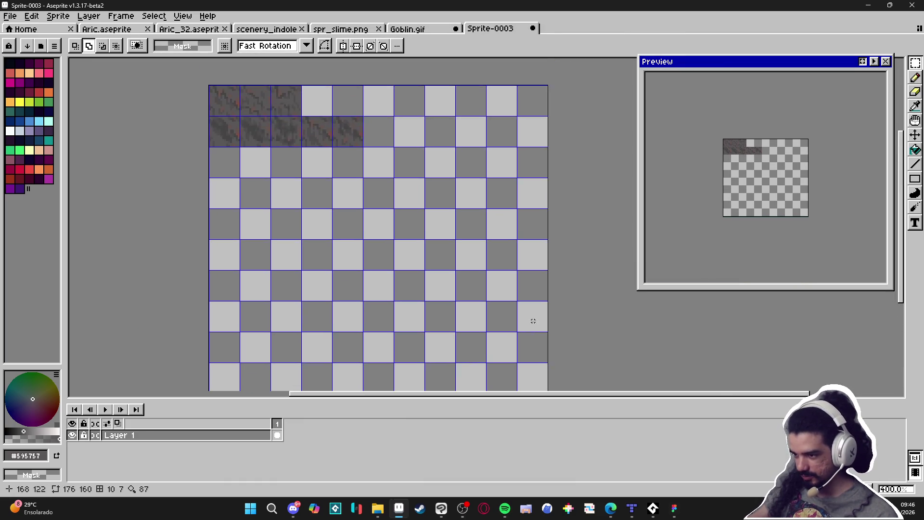
scroll(495, 252, down, 1)
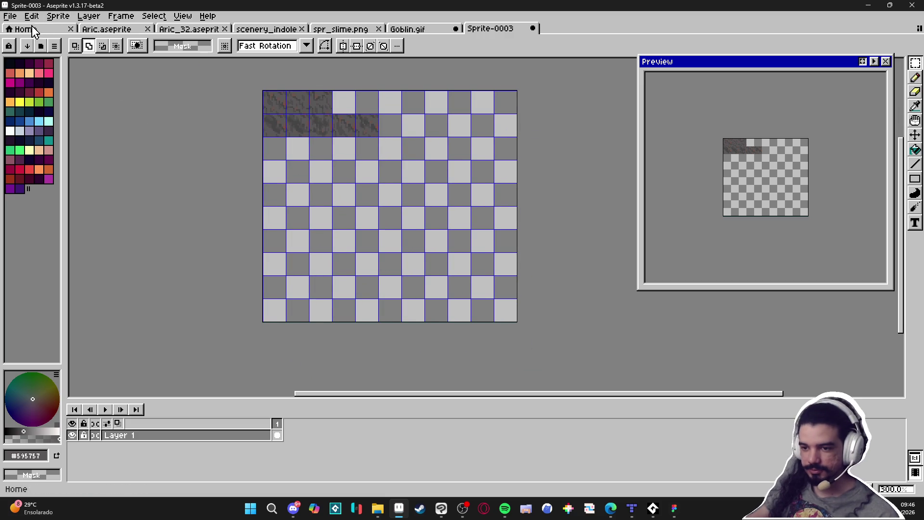
- Save the tileset as a PNG named spr_indolence_tileset_ and bring Tiled forward
click(10, 16)
click(36, 68)
click(568, 392)
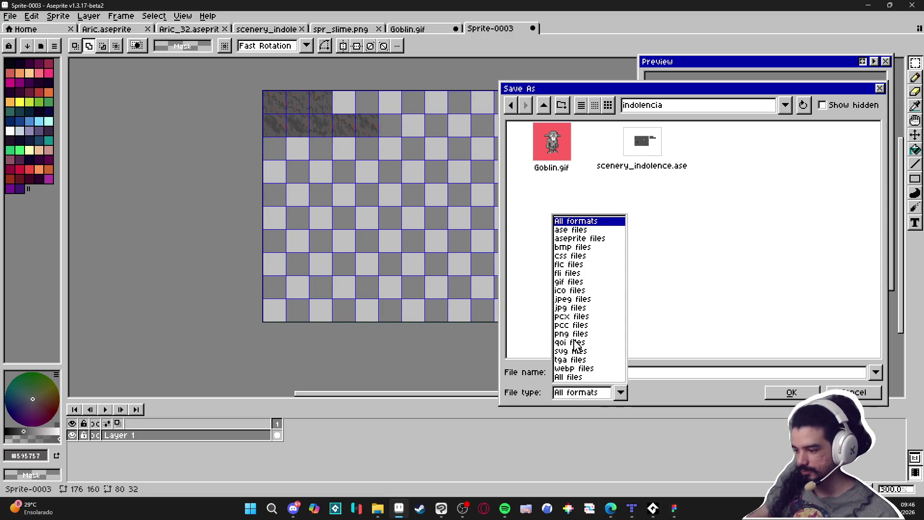
click(580, 338)
click(597, 372)
text(spr_indolence)
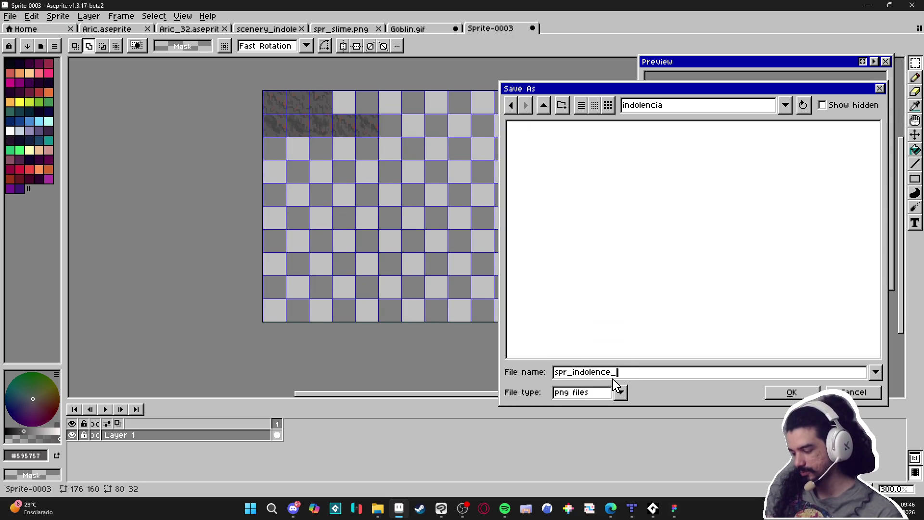
text(_)
key(Return)
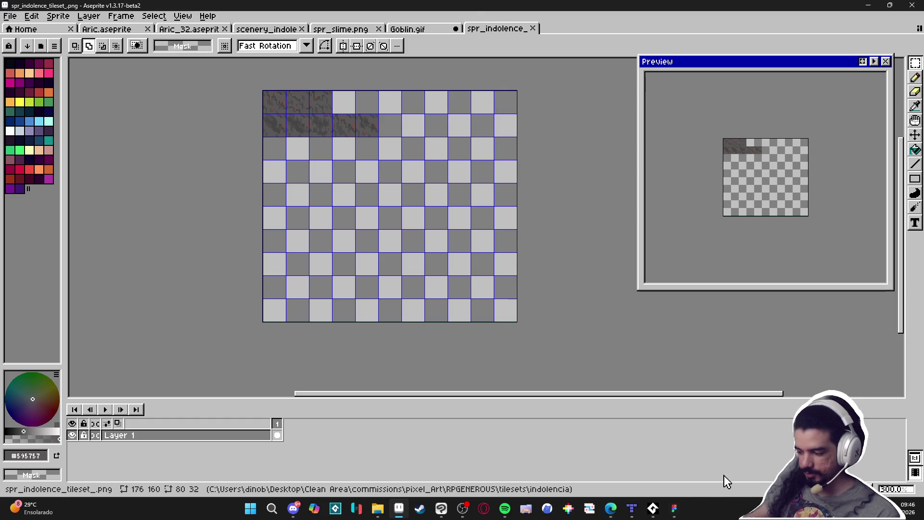
click(633, 507)
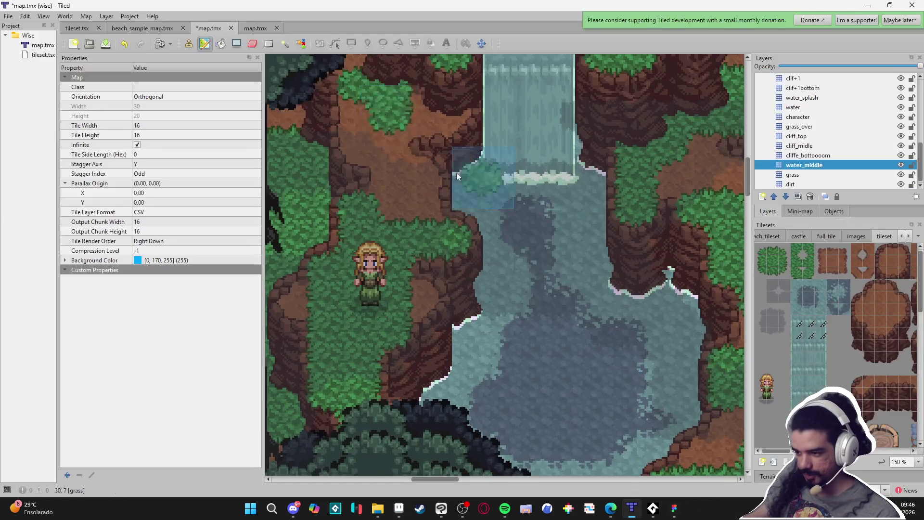
- Start a new Tiled project and browse to RPGENEROUS/tilesets/indolencia
click(9, 17)
mouse_move(19, 28)
click(211, 39)
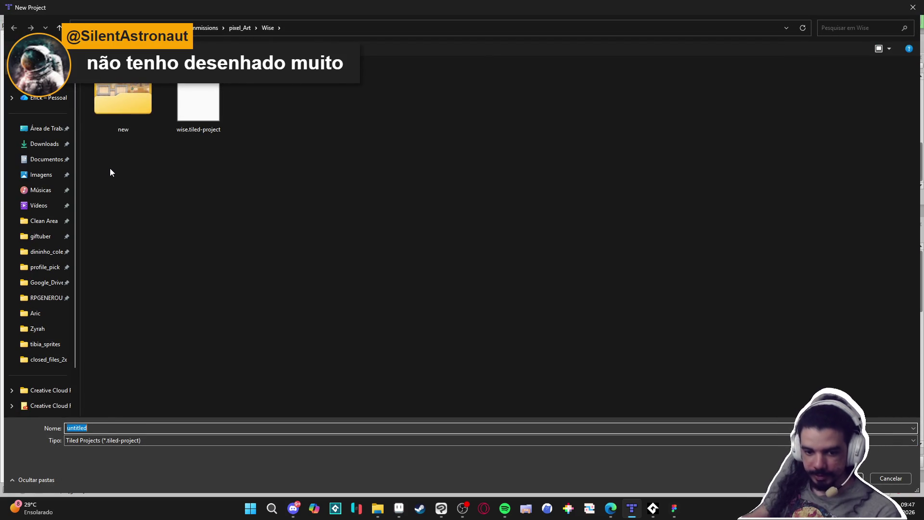
click(237, 29)
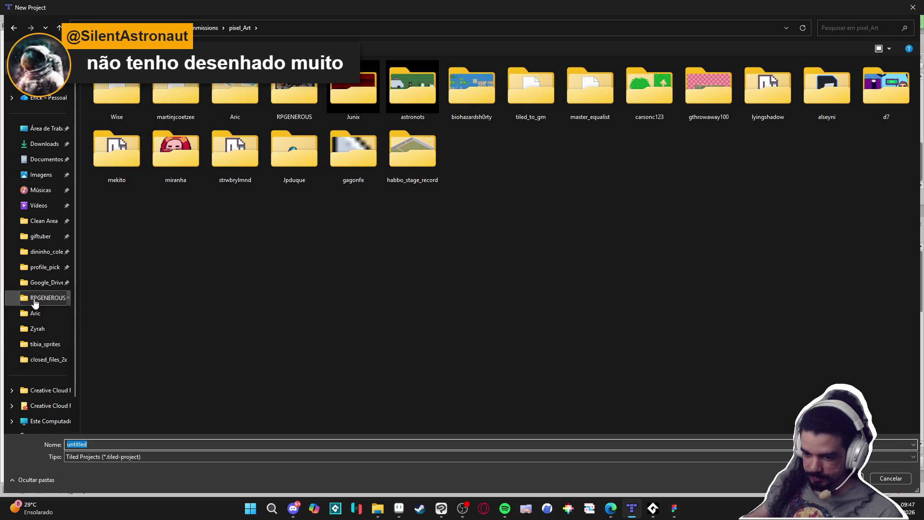
click(42, 298)
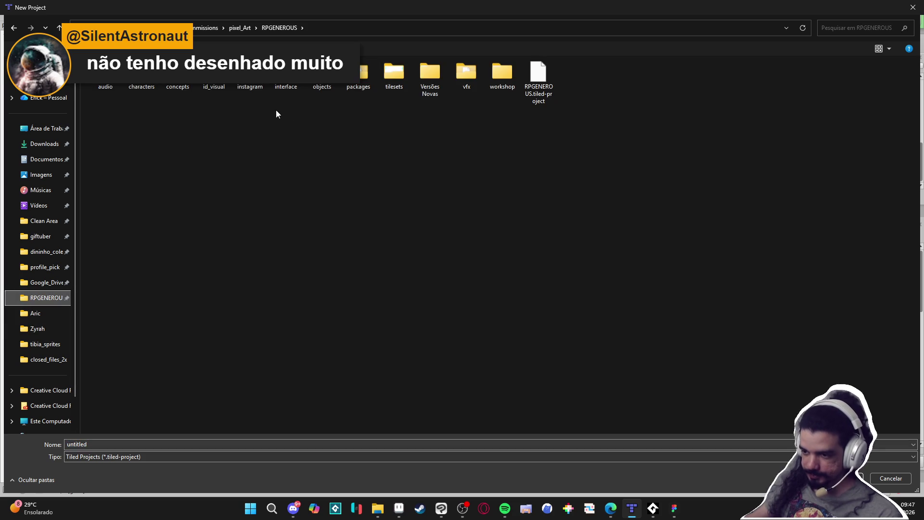
double_click(395, 77)
double_click(172, 97)
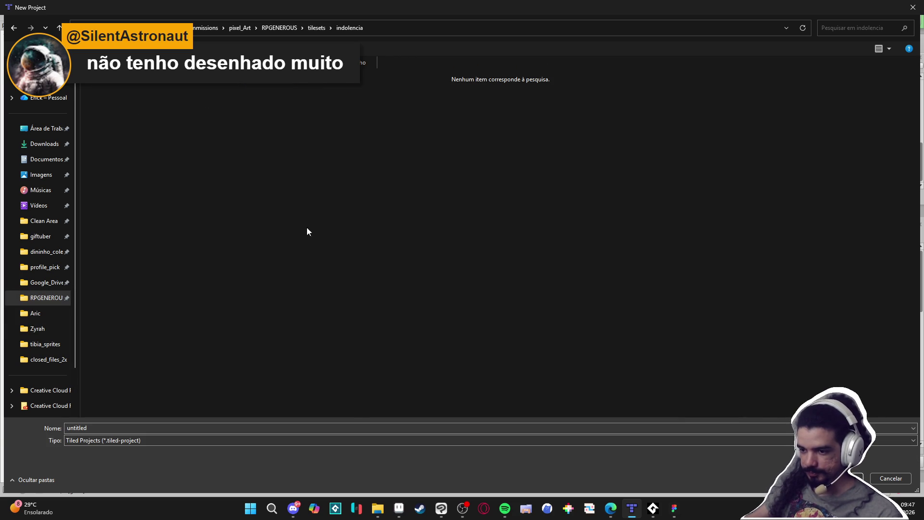
- Create a folder named tiled there and save the project as indolence
right_click(219, 285)
click(383, 400)
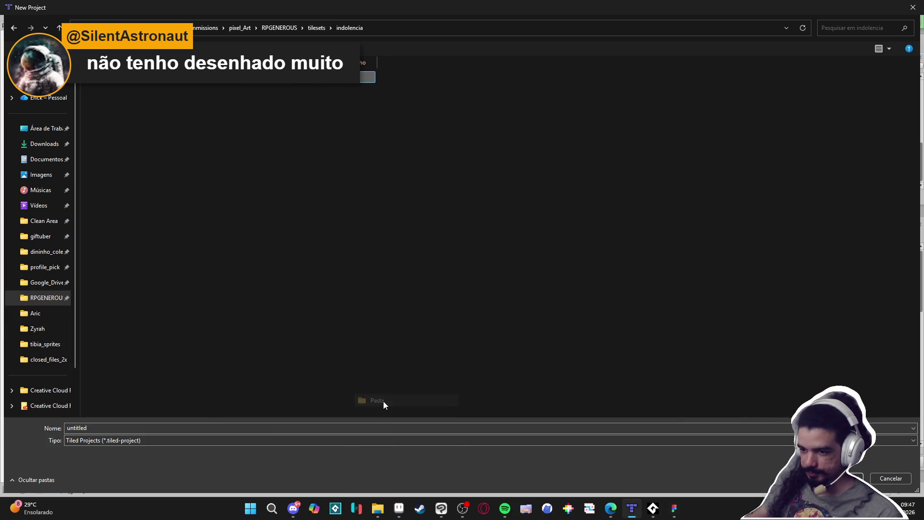
text(tiled)
key(Return)
key(Return)
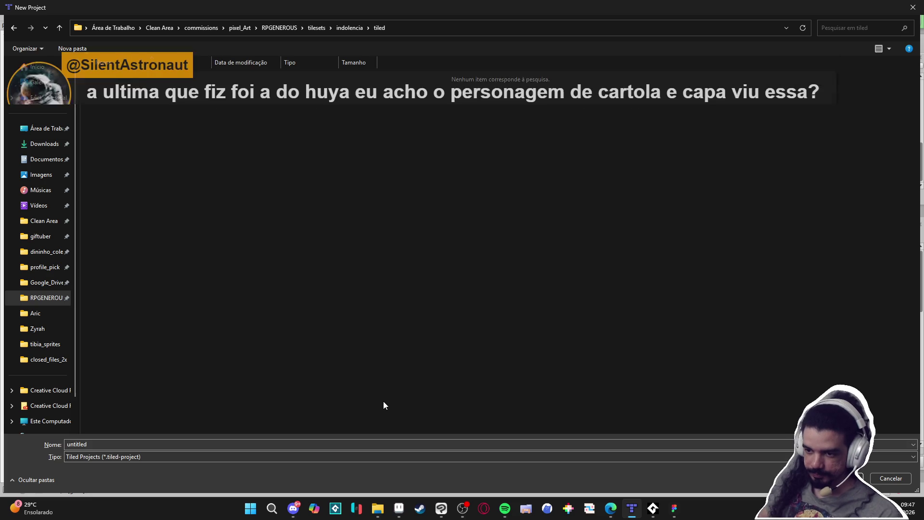
double_click(71, 443)
text(indol)
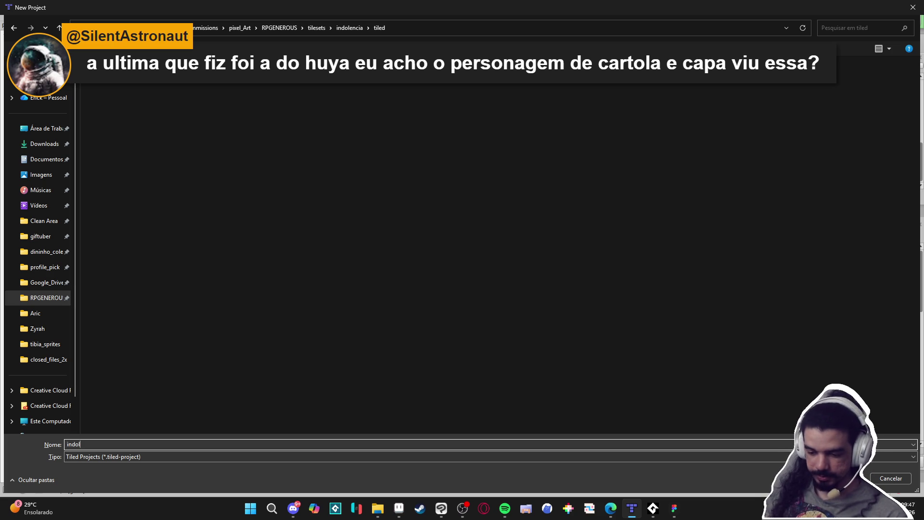
text(ence)
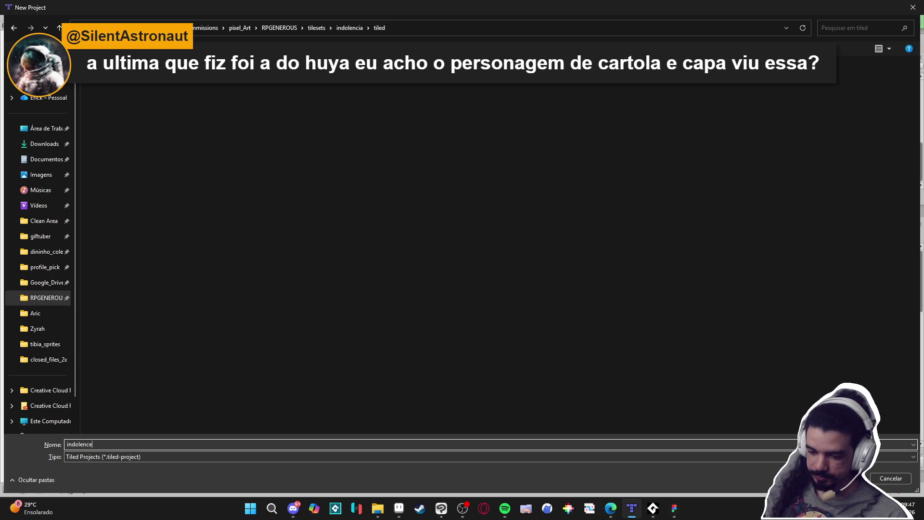
key(Return)
key(Return)
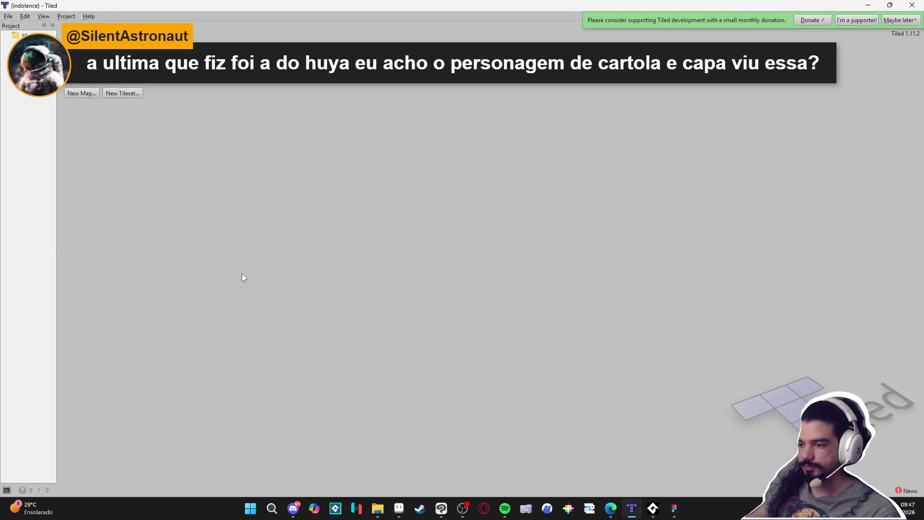
- Create an infinite map with 16×16 px tiles, then begin adding a new tileset
click(96, 93)
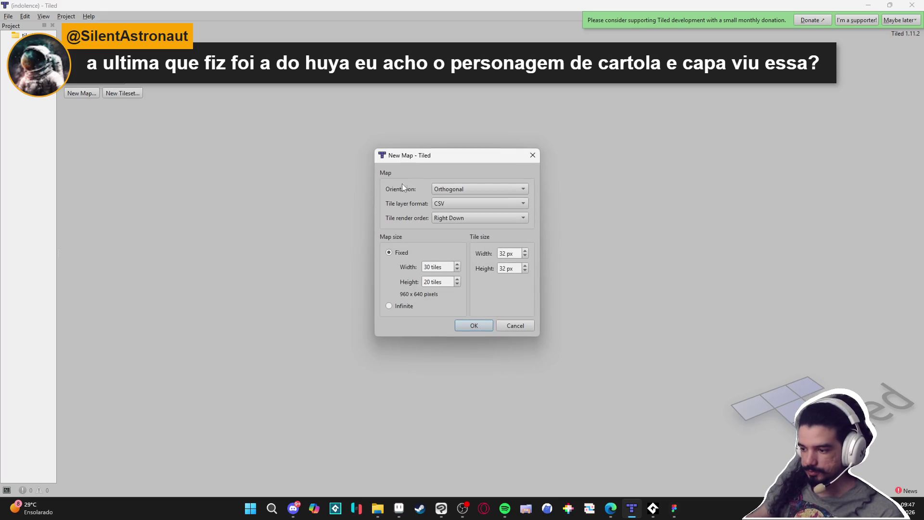
double_click(506, 252)
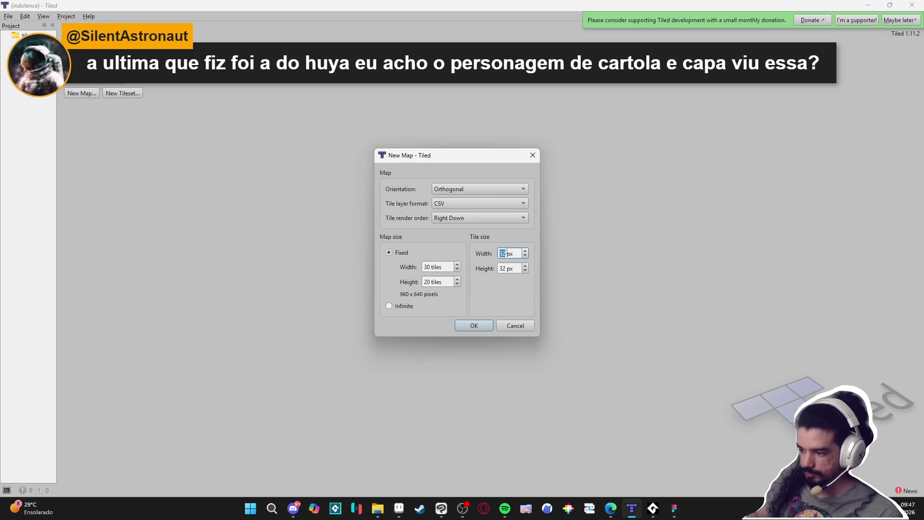
text(16)
key(Tab)
text(16)
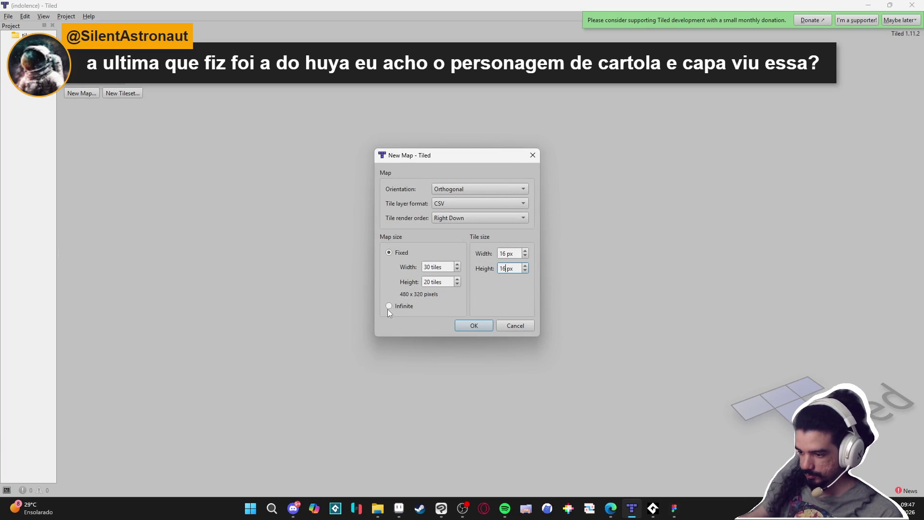
click(388, 306)
click(467, 325)
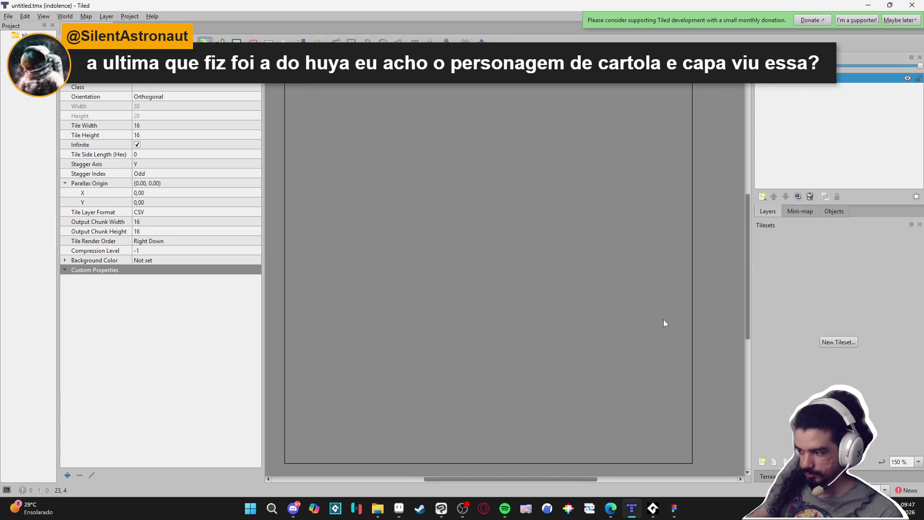
click(838, 342)
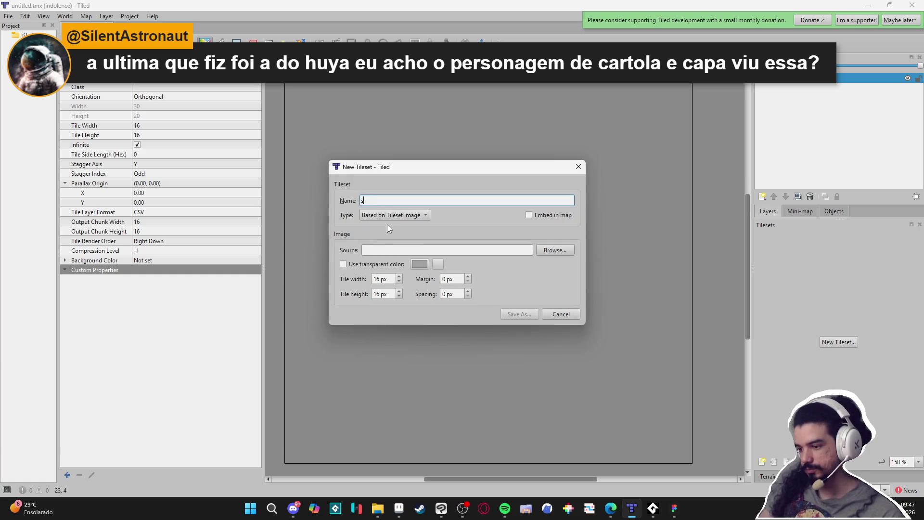
- Name the tileset tls_indolence, use spr_indolence_tileset_.png as its image, and save tls_indolence.tsx
text(sp)
text(ls_indole)
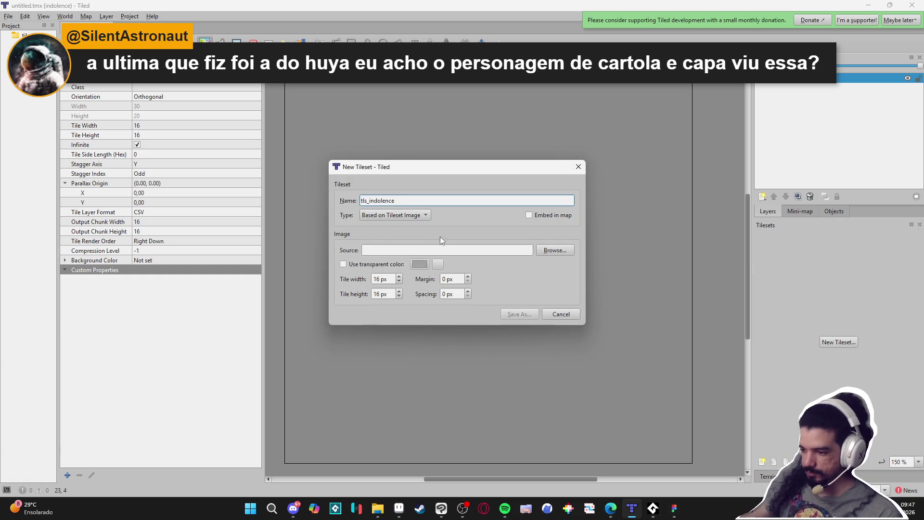
text(nce)
click(555, 251)
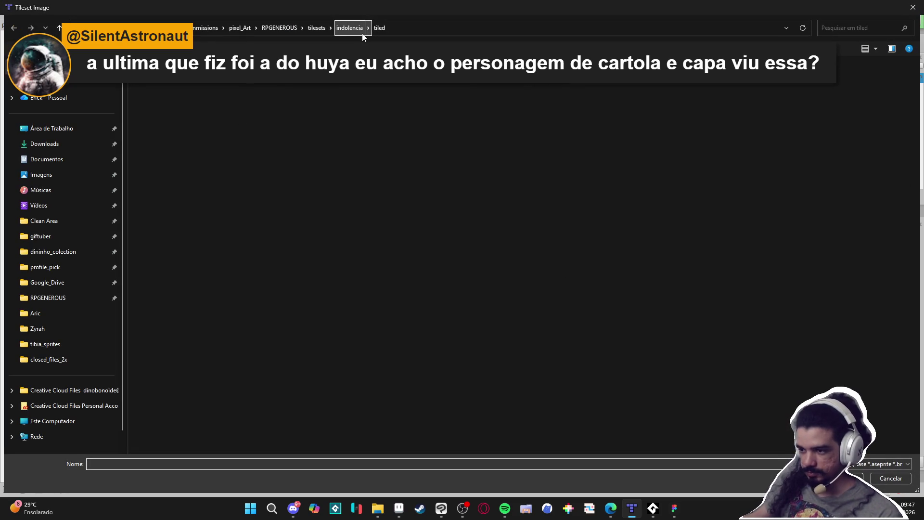
click(359, 33)
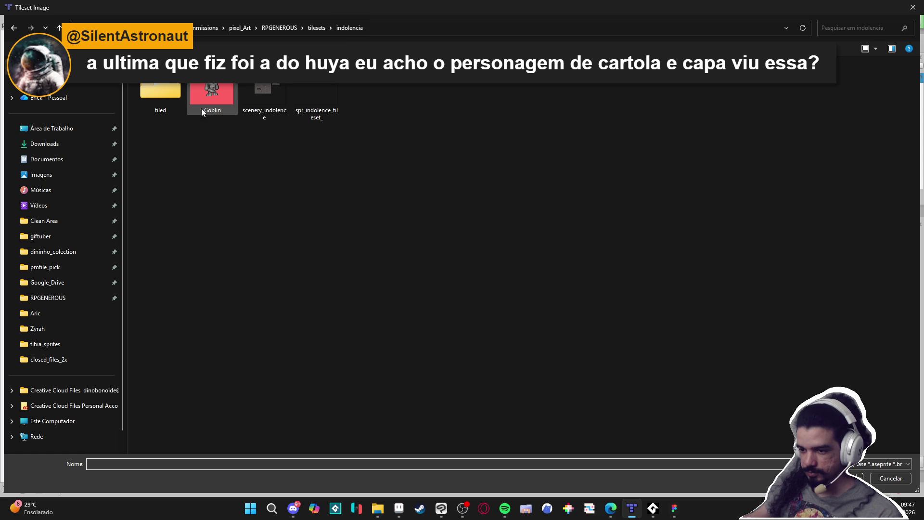
double_click(303, 99)
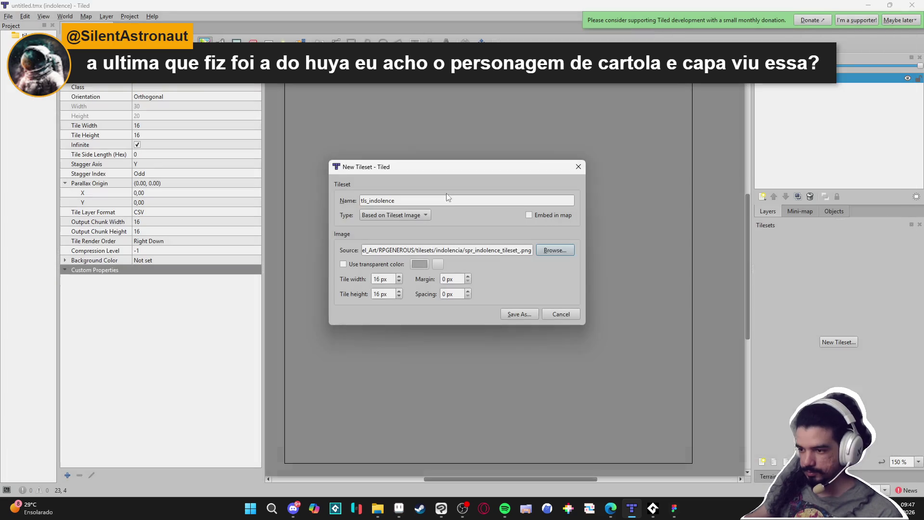
click(528, 314)
click(843, 478)
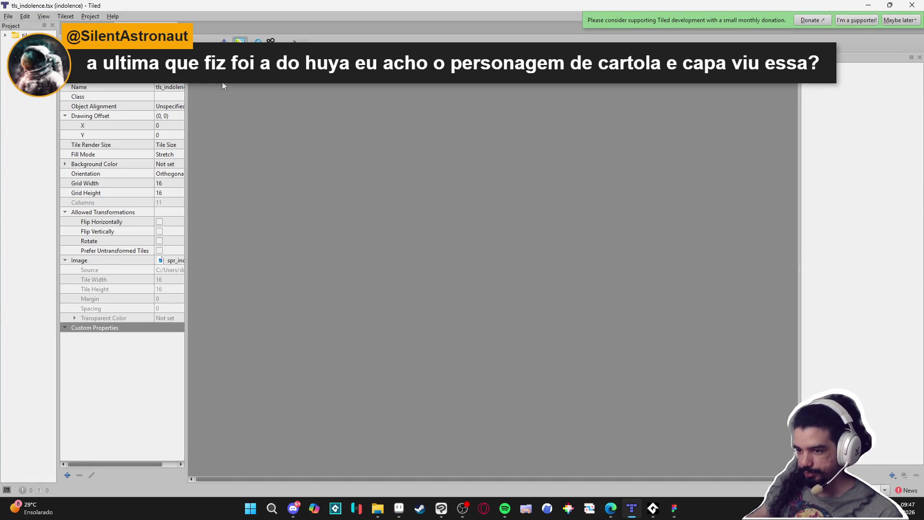
- Set the five second-row tiles' probability to 0.1, save the tileset, and return to untitled.tmx
scroll(319, 190, down, 1)
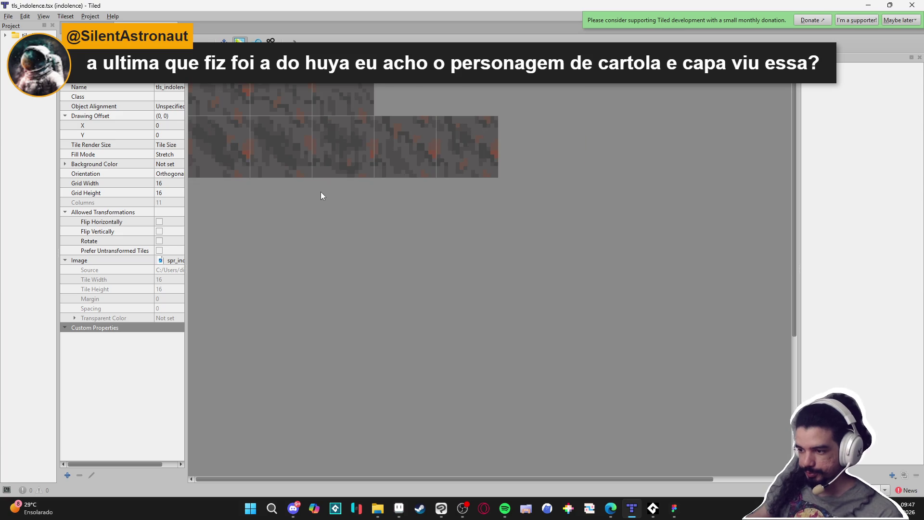
scroll(321, 191, down, 1)
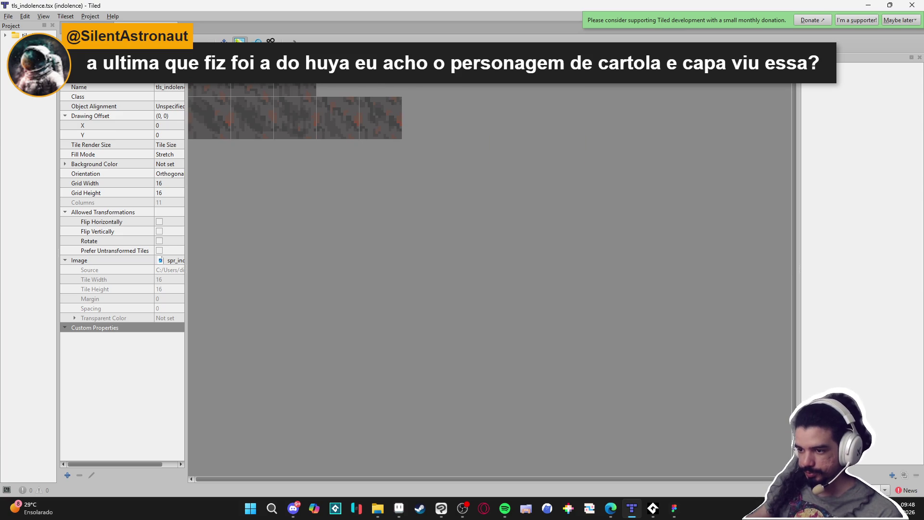
drag(399, 136, 189, 126)
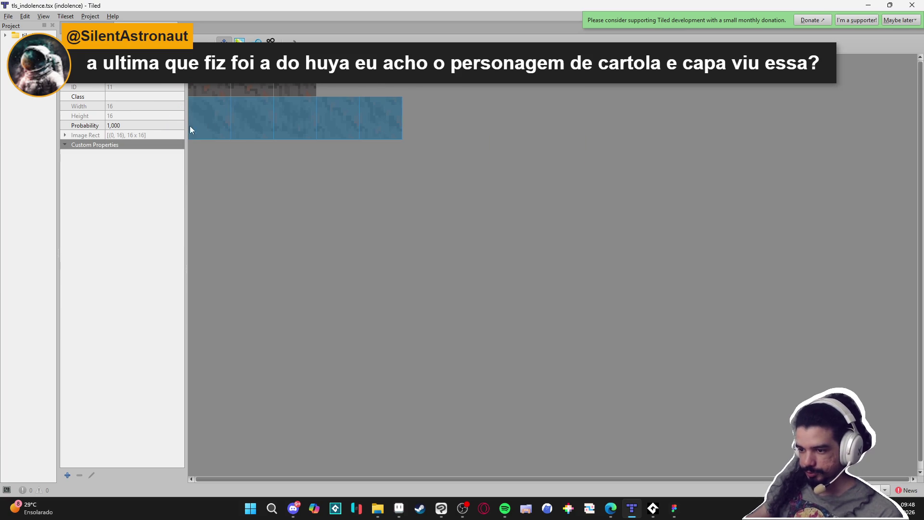
click(124, 126)
text(0,1)
key(Return)
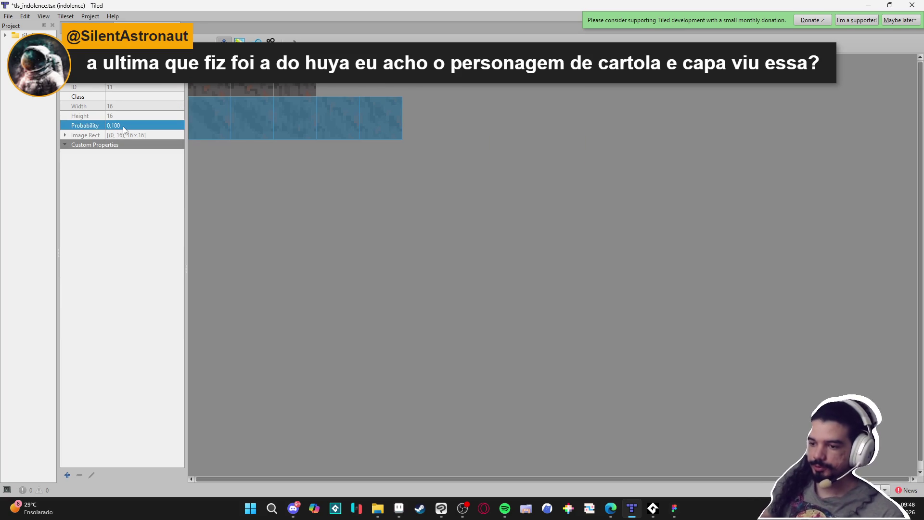
key(ctrl+s)
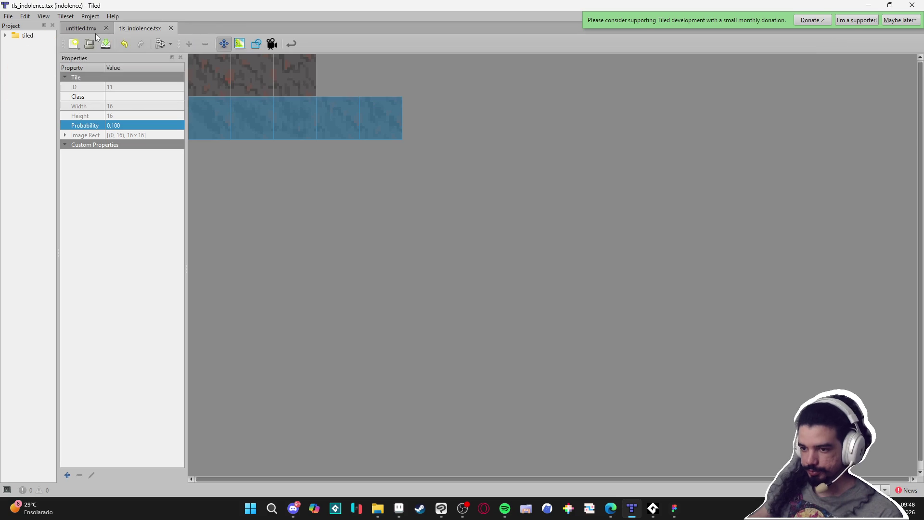
click(89, 28)
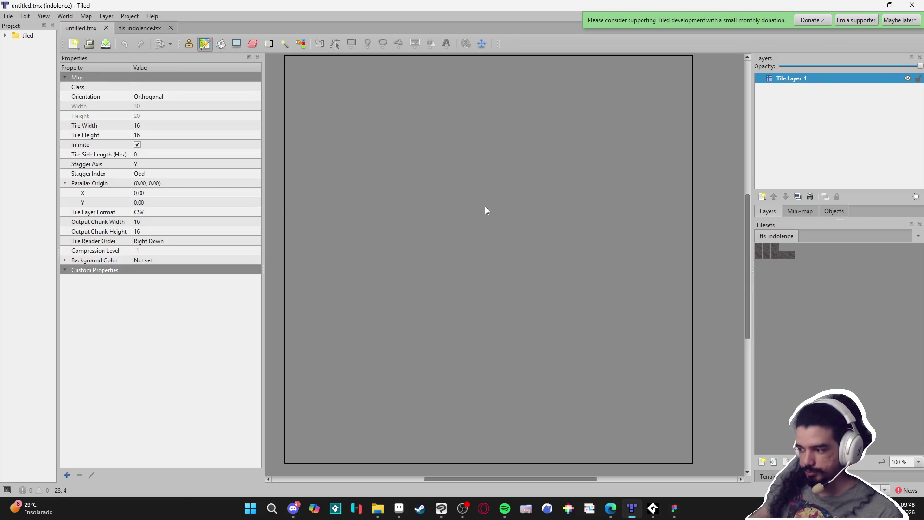
- With Shape Fill and the first three rock tiles, make two trial fills and undo them
click(238, 45)
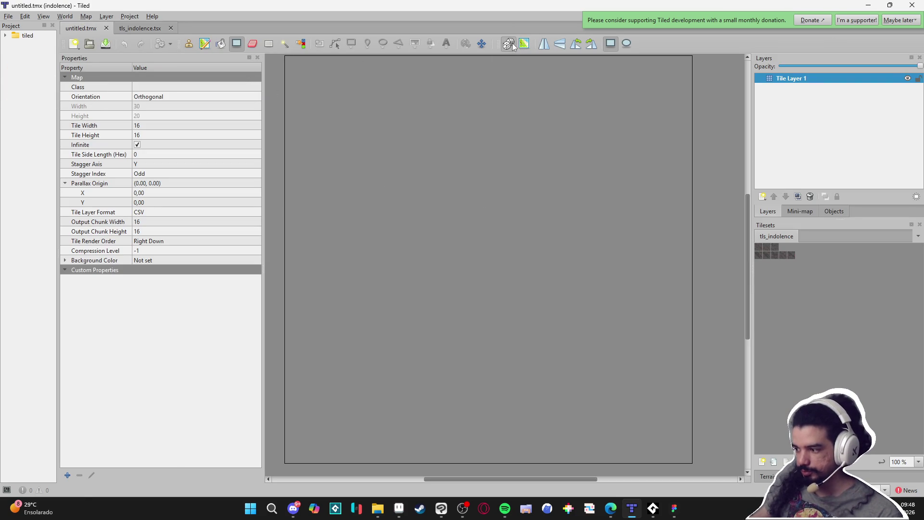
drag(759, 246, 775, 250)
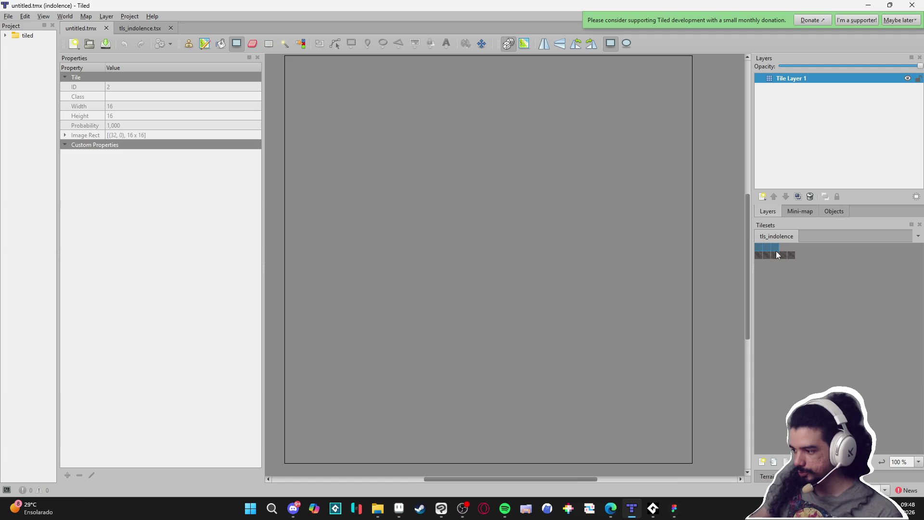
drag(452, 235, 490, 287)
key(ctrl+z)
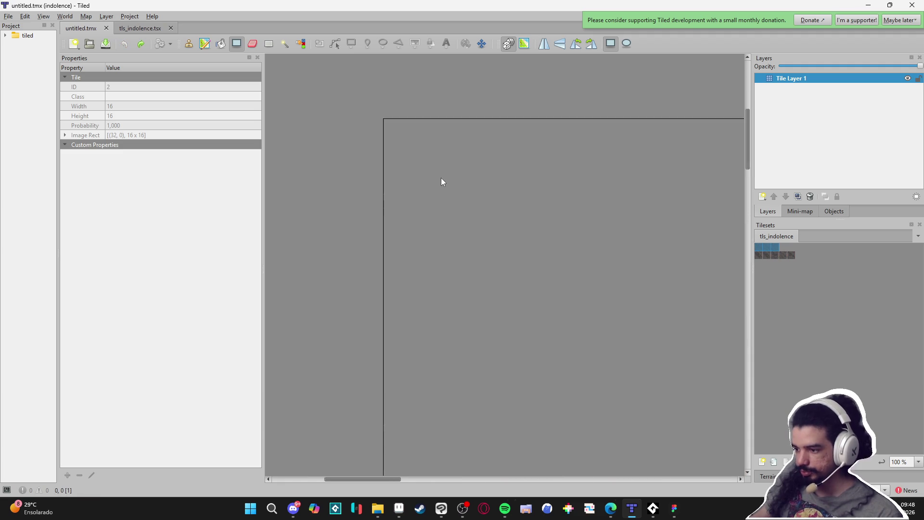
mouse_move(441, 178)
mouse_down()
mouse_move(470, 223)
mouse_move(568, 322)
mouse_move(627, 327)
mouse_move(463, 268)
mouse_up()
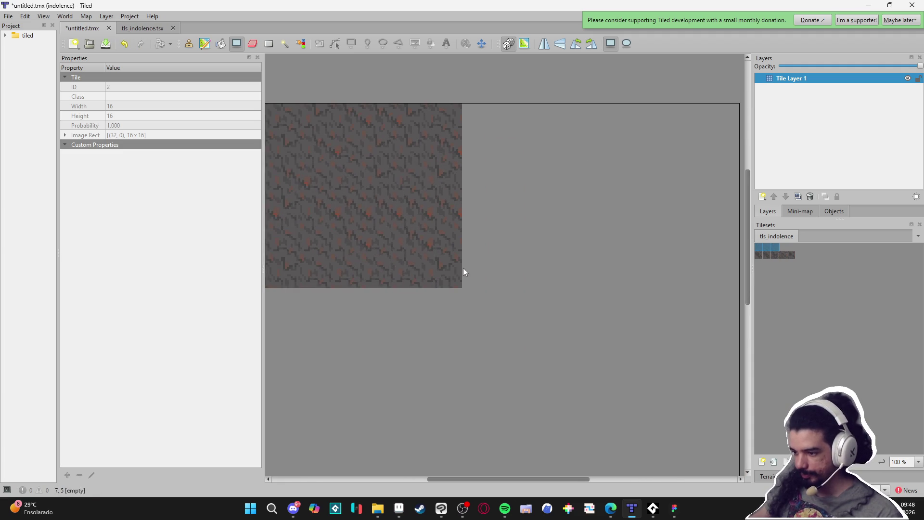
key(ctrl+z)
- Fill a 10×9 area of the map with the first-row rock tiles
drag(352, 212, 558, 374)
key(Escape)
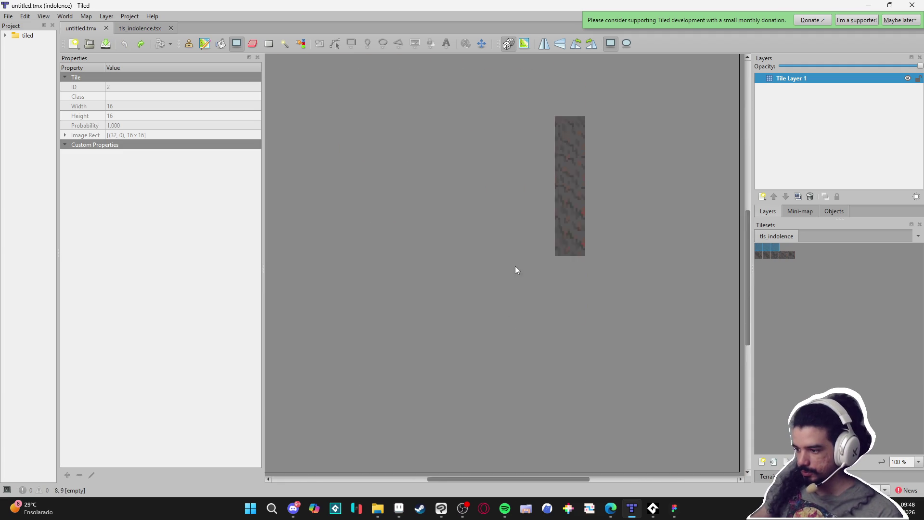
ctrl+scroll(562, 275, down, 4)
ctrl+scroll(556, 286, up, 1)
drag(503, 227, 449, 251)
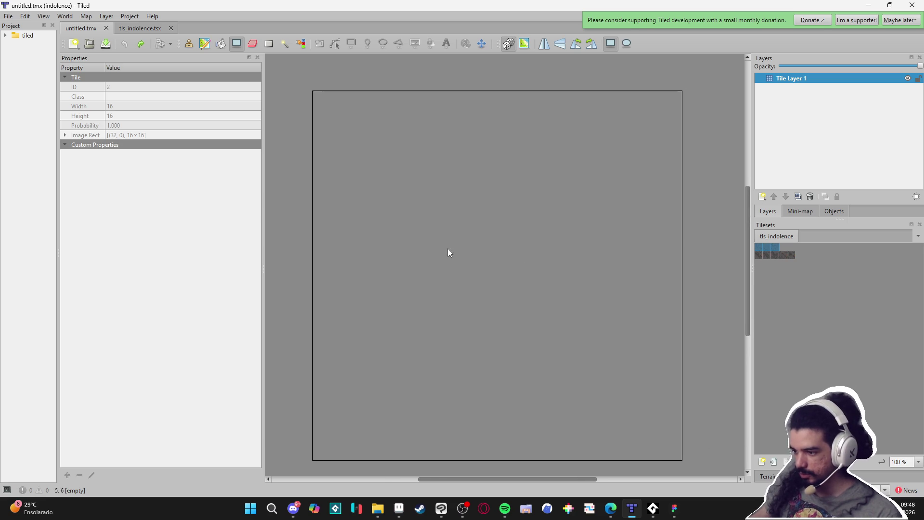
mouse_move(389, 169)
mouse_down()
mouse_move(466, 250)
mouse_move(619, 353)
mouse_move(596, 354)
mouse_up()
ctrl+scroll(545, 338, up, 2)
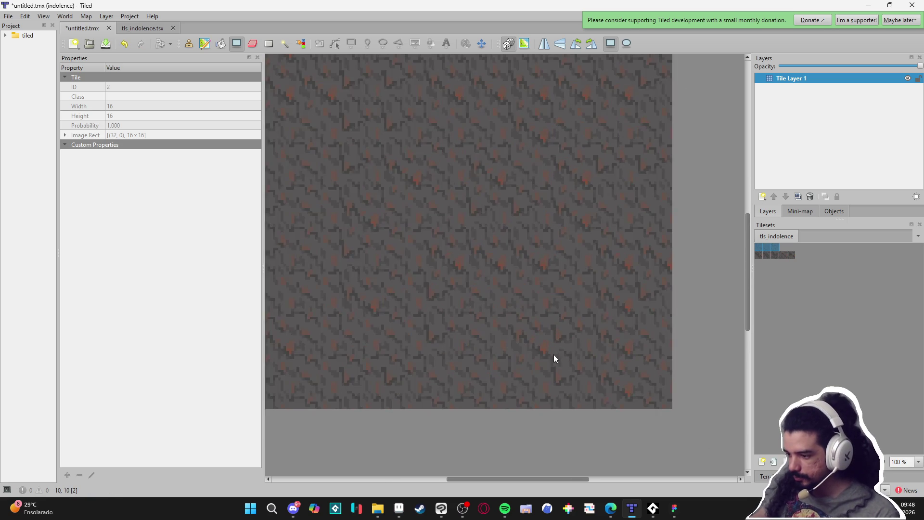
ctrl+scroll(554, 356, down, 2)
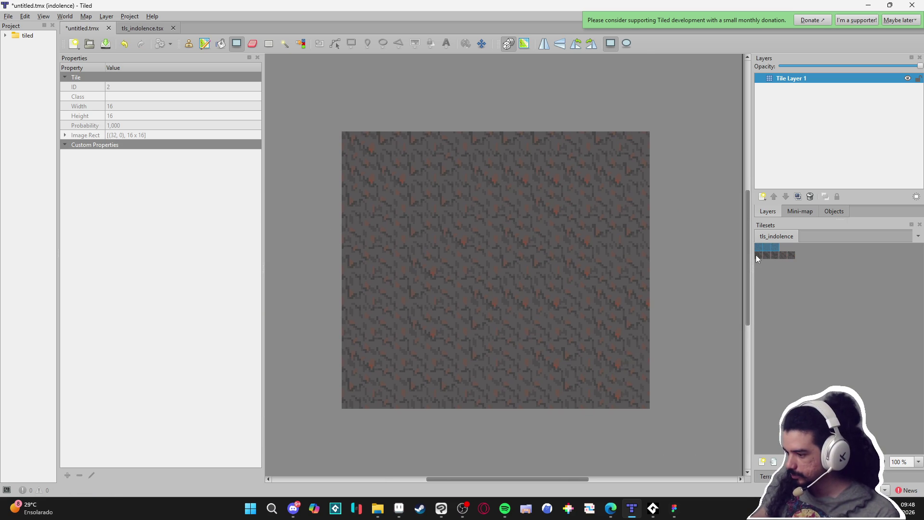
- Select both rows of rock tiles and repaint the map floor with the random mix
drag(762, 247, 777, 258)
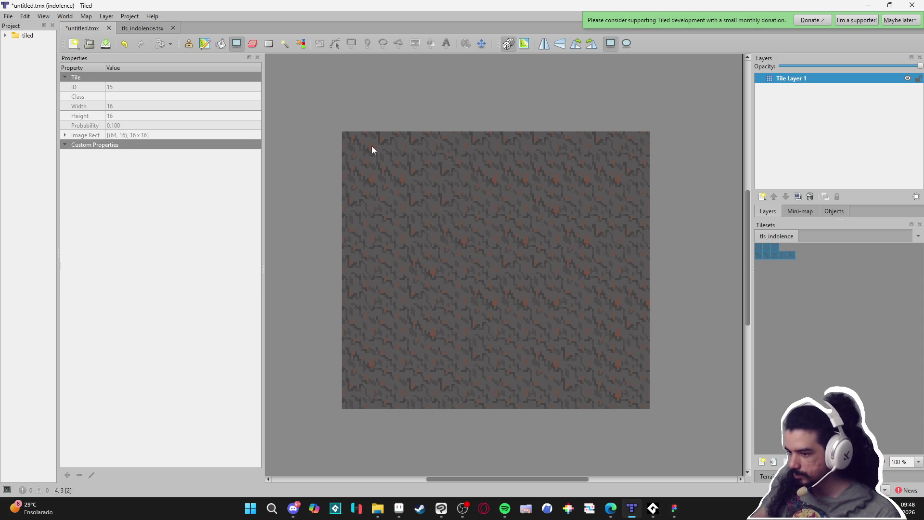
mouse_move(358, 144)
mouse_down()
mouse_move(600, 346)
mouse_move(630, 392)
mouse_up()
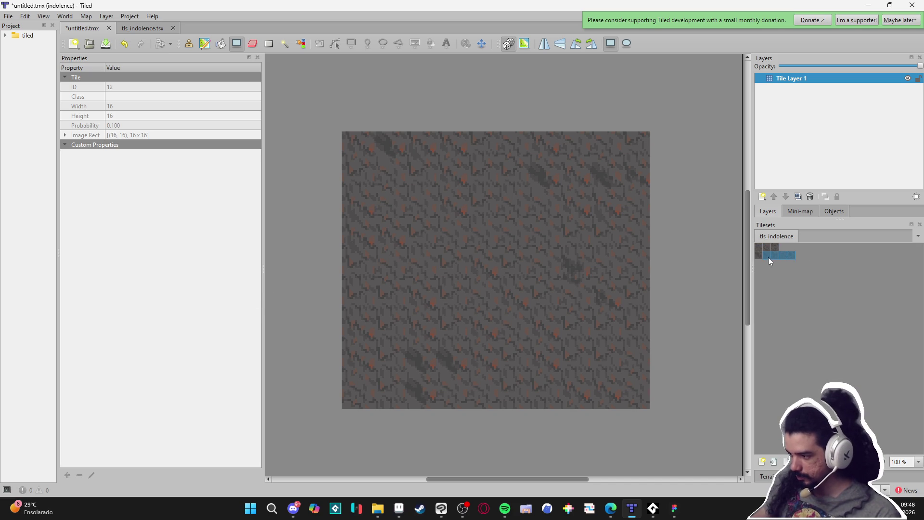
drag(770, 261, 759, 256)
mouse_move(410, 349)
mouse_down()
mouse_move(438, 364)
mouse_move(434, 396)
mouse_move(457, 341)
mouse_up()
key(ctrl+z)
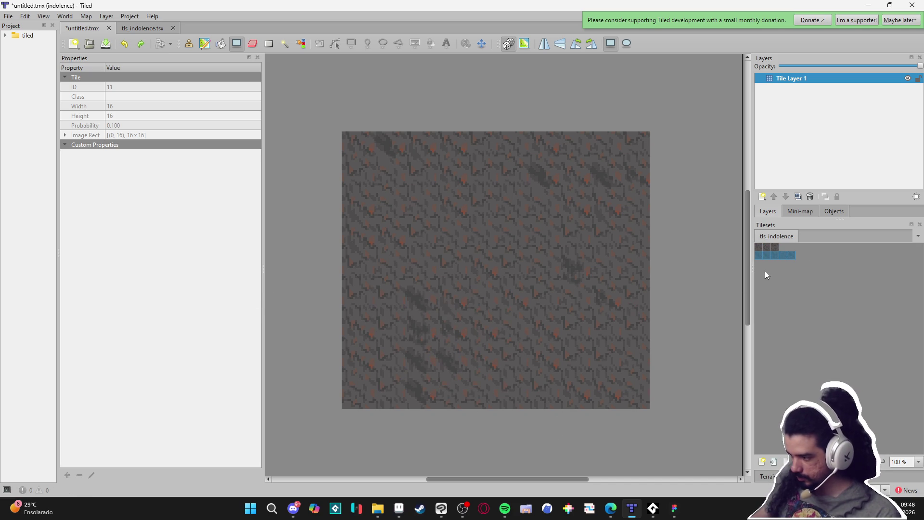
drag(761, 247, 771, 247)
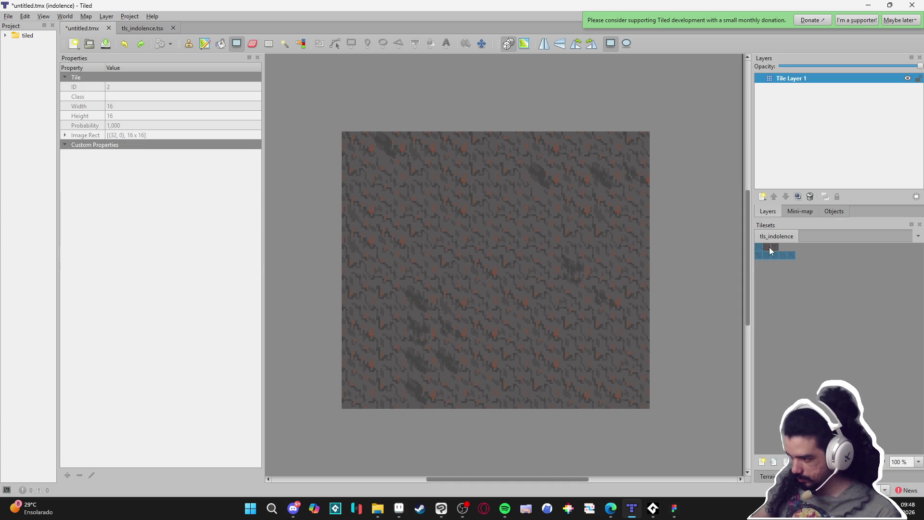
drag(388, 214, 555, 402)
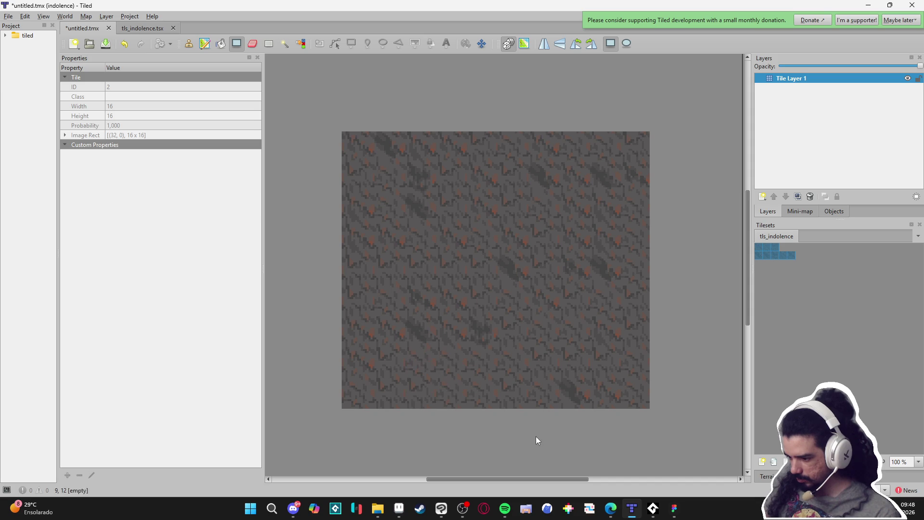
- Copy the goblin character into spr_indolence_tileset_.png and place it beside the rock tiles
key(alt+Tab)
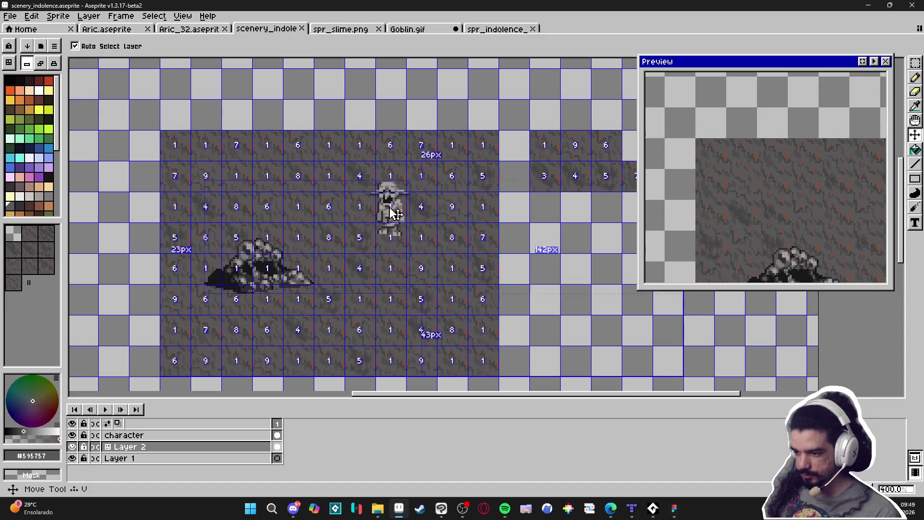
key(m)
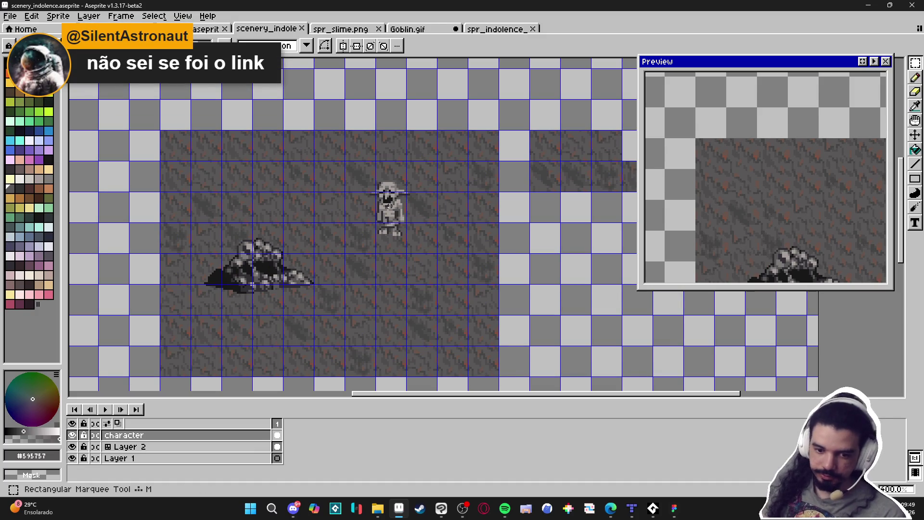
mouse_move(354, 165)
mouse_down()
mouse_move(393, 227)
mouse_move(422, 252)
mouse_up()
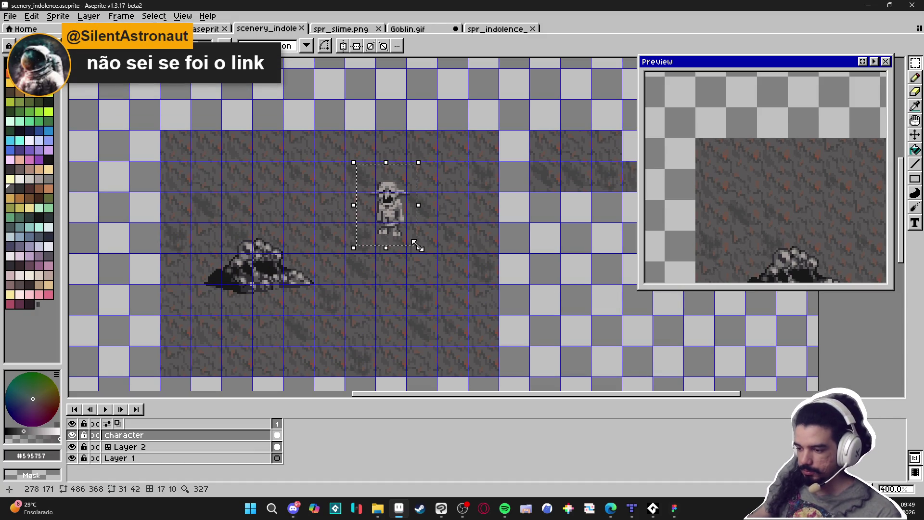
click(500, 30)
key(ctrl+v)
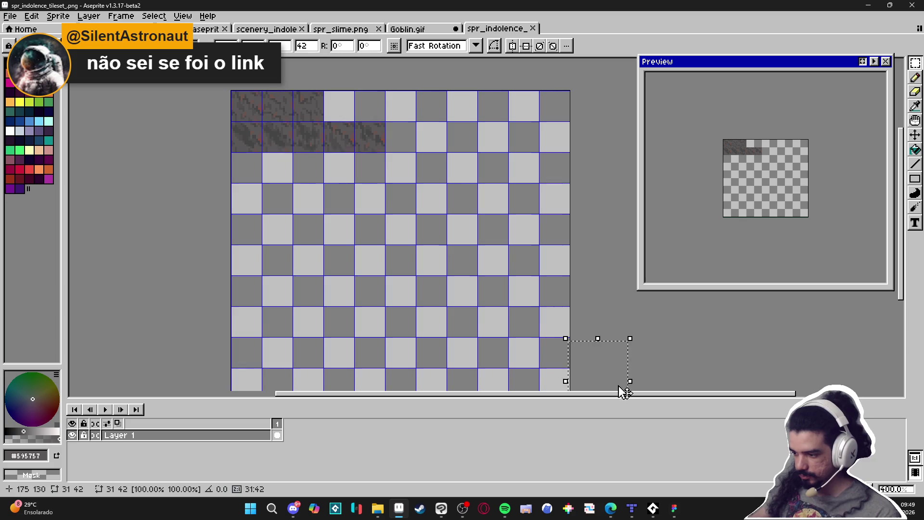
mouse_move(623, 388)
mouse_down()
mouse_move(423, 165)
mouse_move(453, 256)
mouse_move(436, 219)
mouse_up()
key(Return)
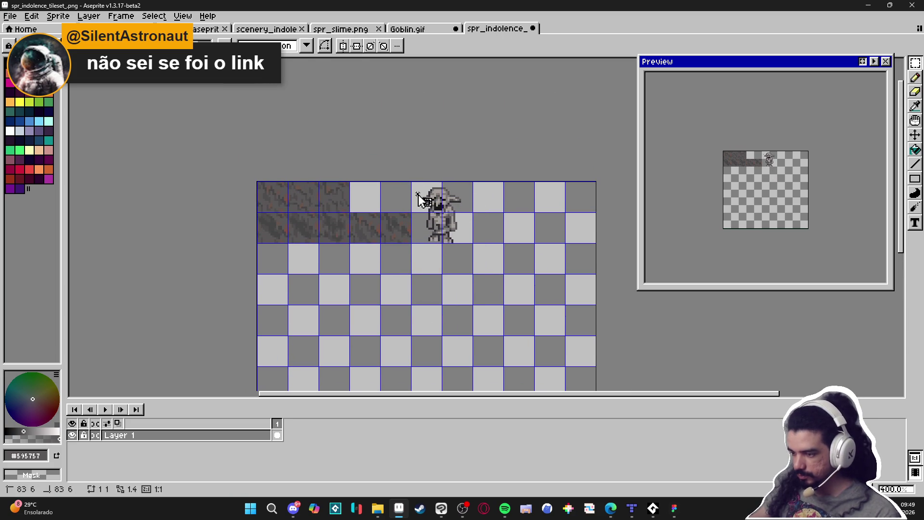
- Clear the selection around the goblin's 32×32 cell and save the tileset PNG
drag(414, 186, 474, 245)
key(ctrl+d)
key(ctrl+s)
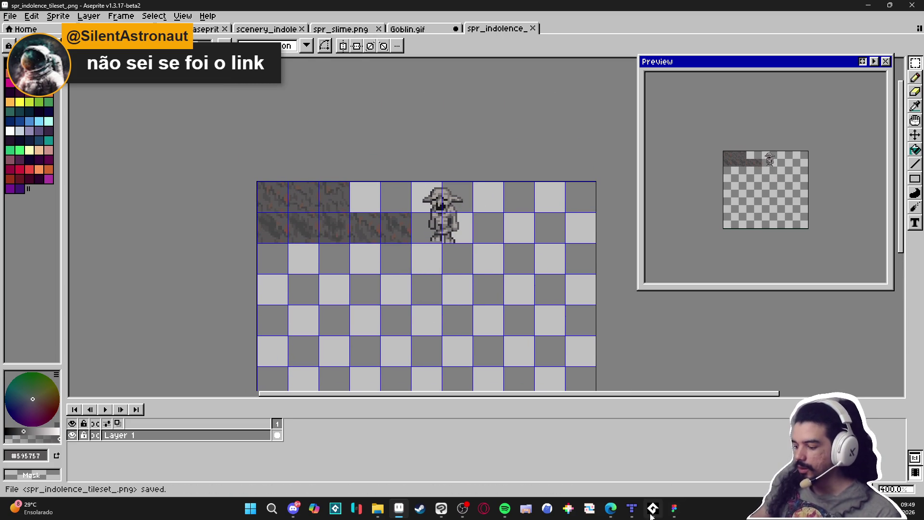
- Add a new tile layer named character to the Tiled map
mouse_move(667, 514)
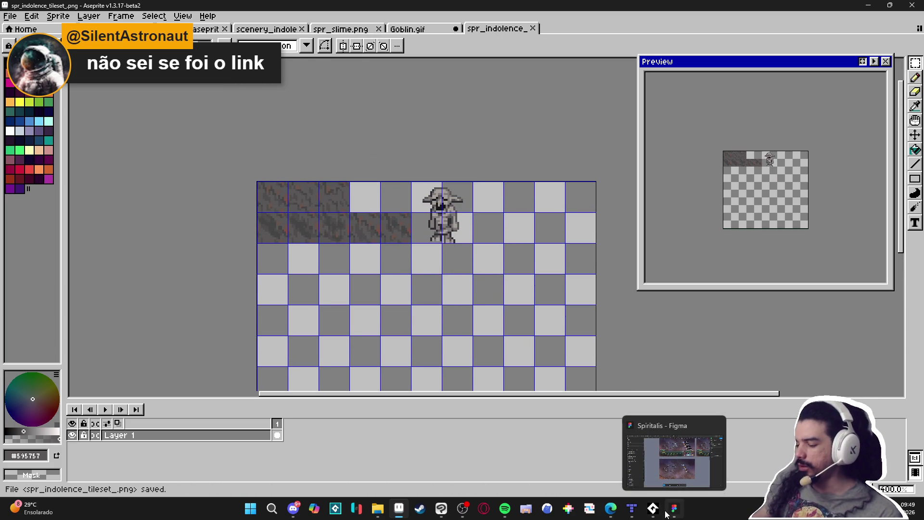
click(632, 509)
click(760, 198)
click(772, 212)
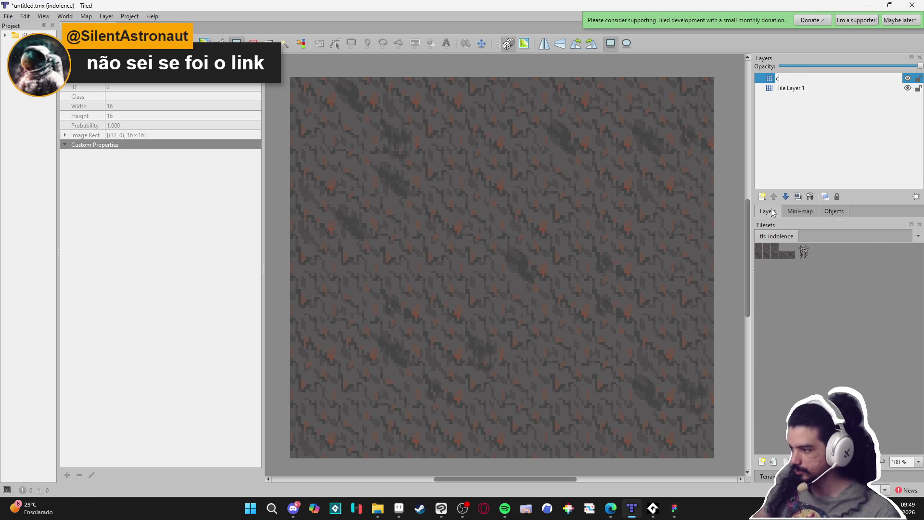
text(character)
key(Return)
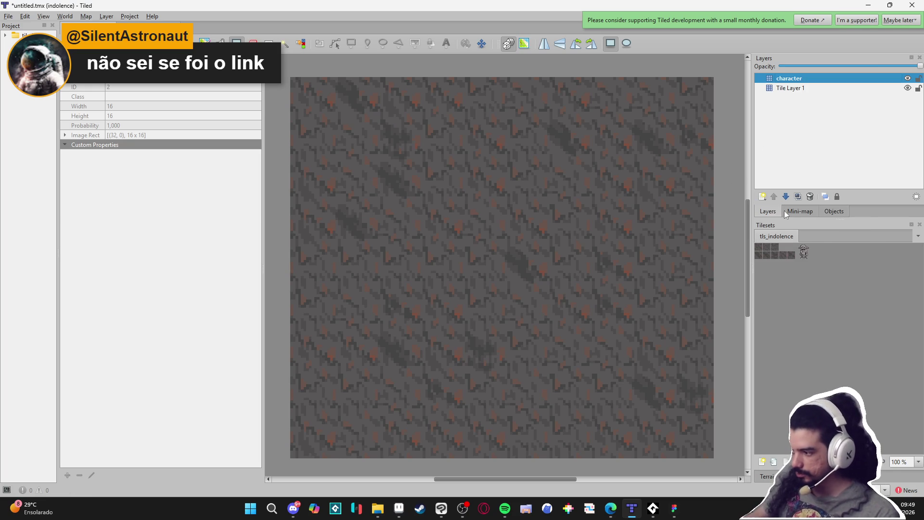
- Stamp the goblin tile right of the map centre with Random Mode off, then switch to the browser
click(803, 251)
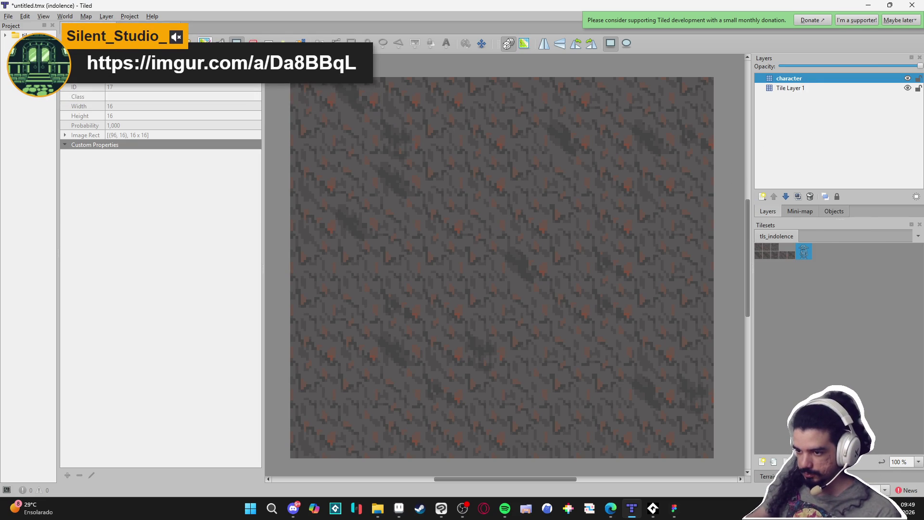
click(204, 42)
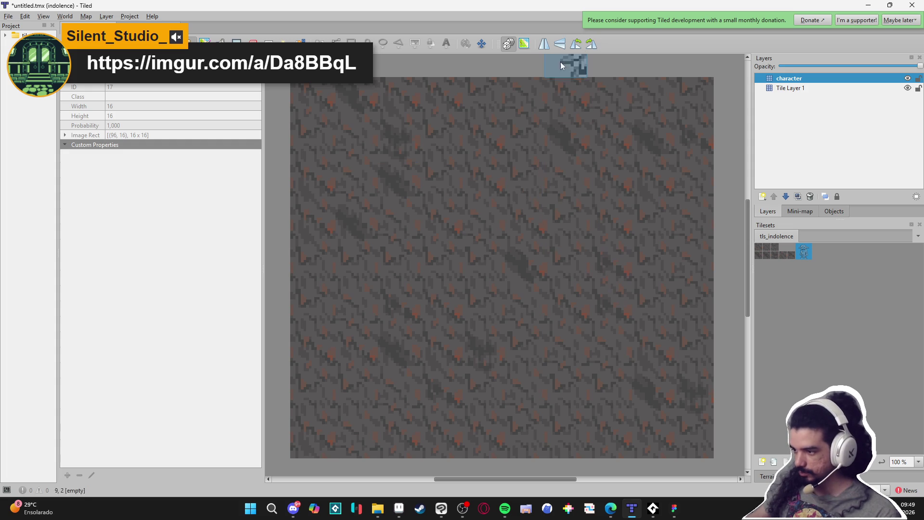
click(509, 45)
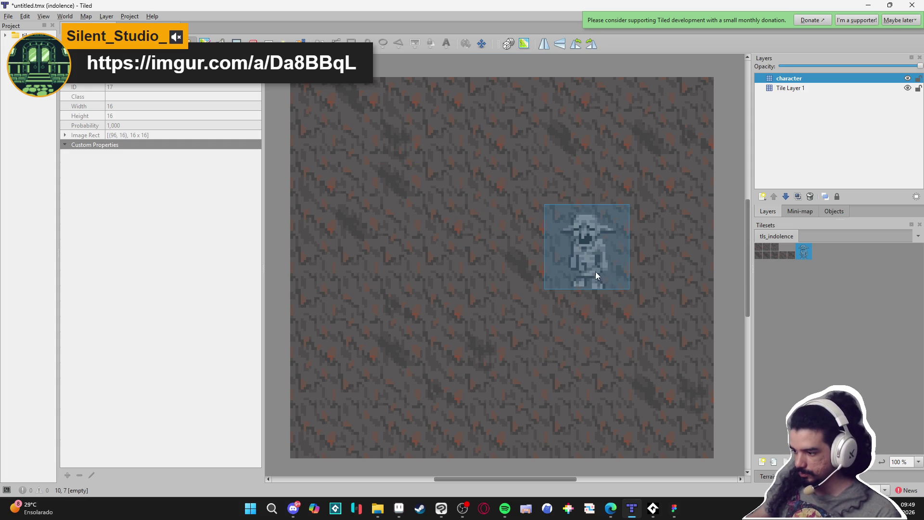
click(596, 272)
scroll(693, 313, down, 2)
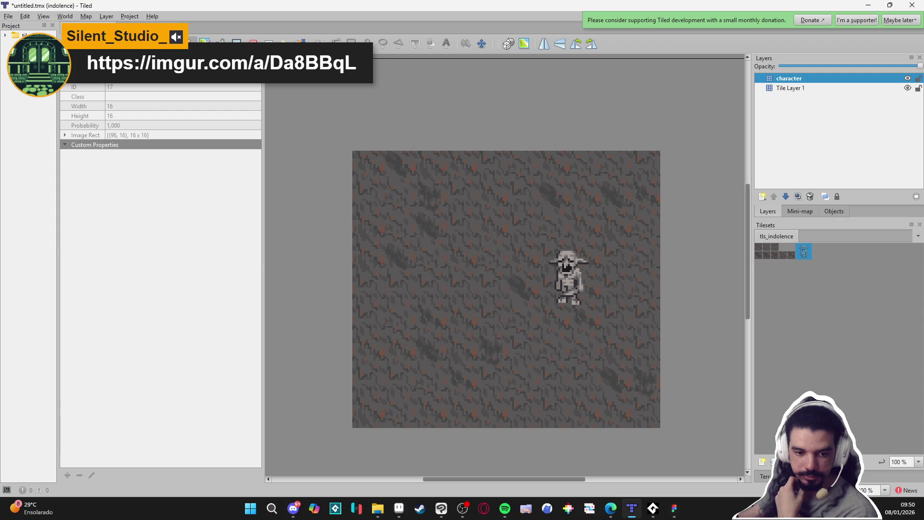
key(alt+Tab)
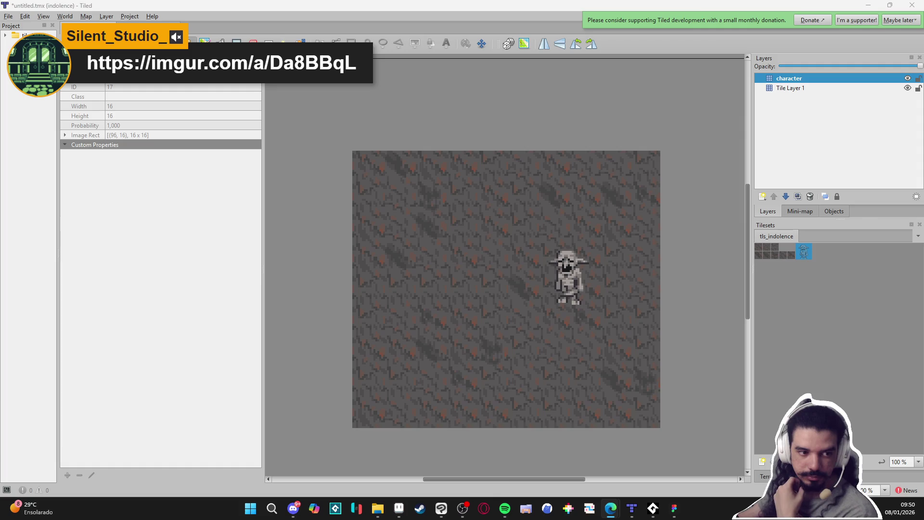
key(alt+Tab)
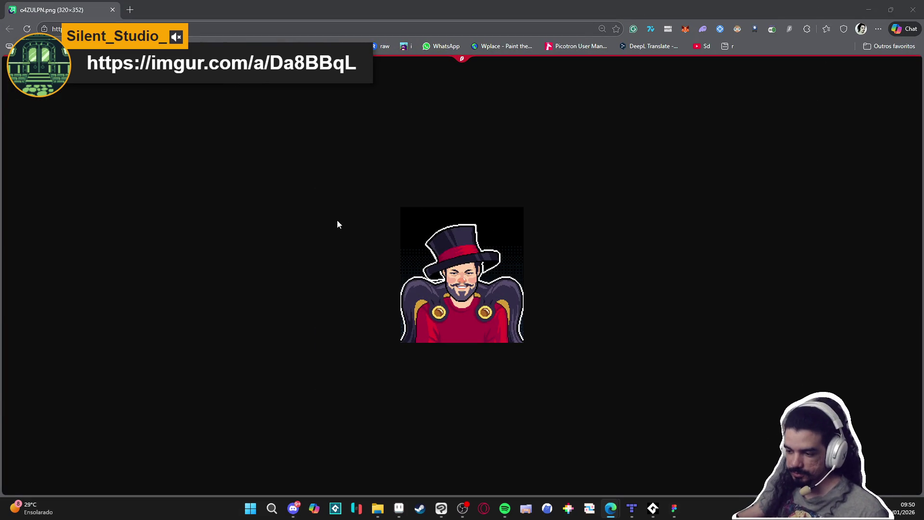
- Zoom the o4ZULPN.png image in Edge to 175%
ctrl+scroll(489, 286, up, 6)
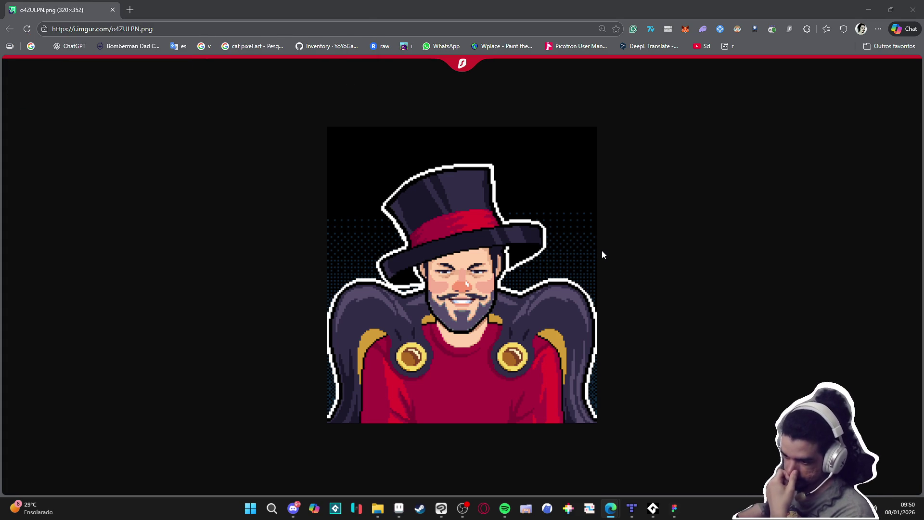
- Close the browser and play the song Libélulas in the music player
click(912, 10)
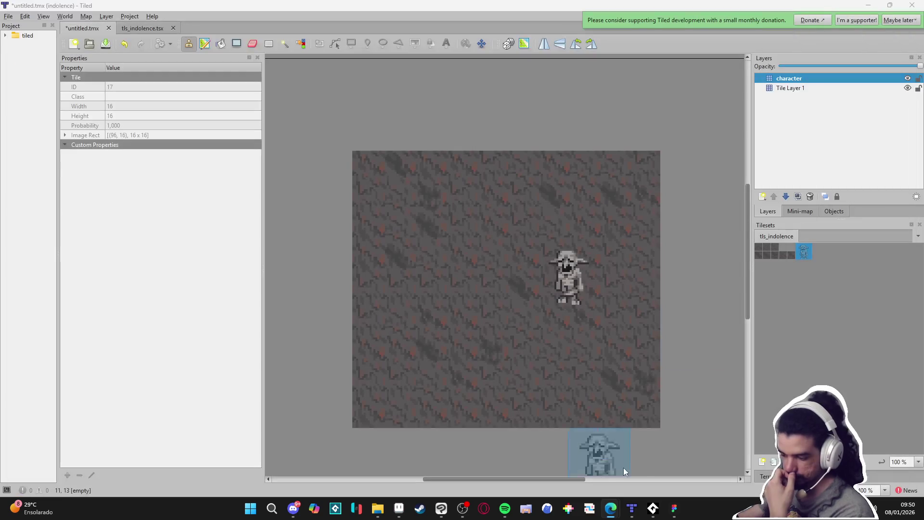
click(505, 508)
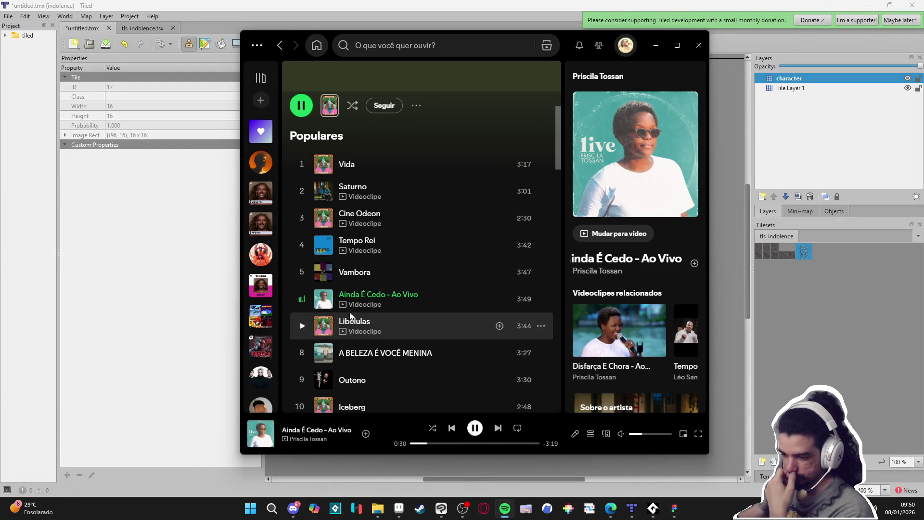
double_click(434, 326)
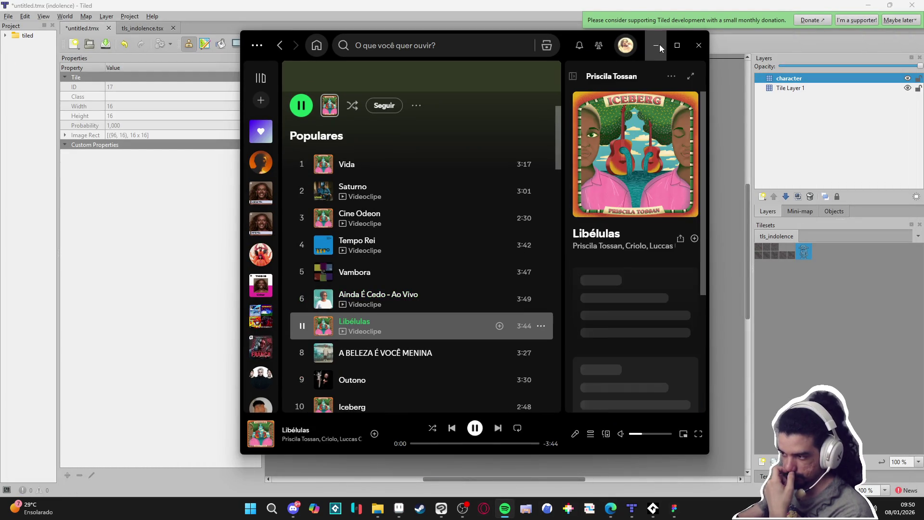
click(656, 45)
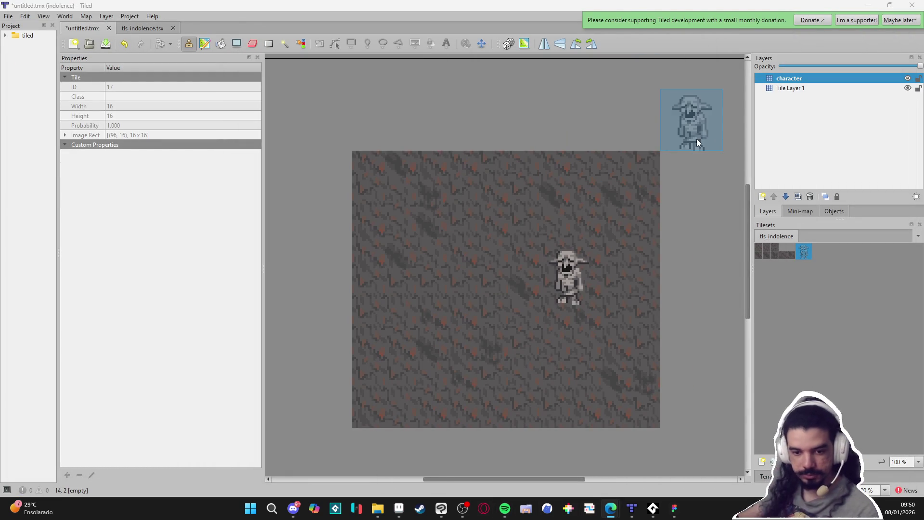
- Recentre the map, select all identical tiles, and go from Tile Layer 1 back to the character layer
scroll(629, 315, up, 2)
drag(612, 311, 660, 320)
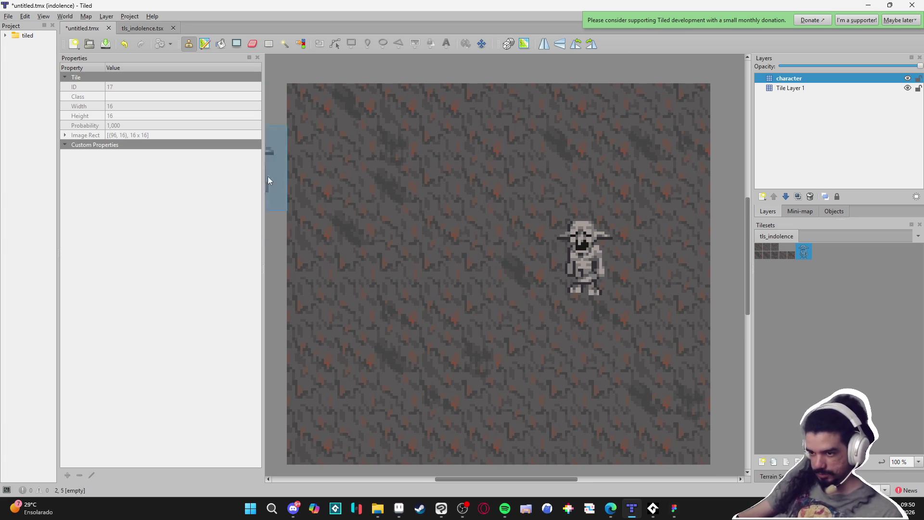
key(s)
click(339, 170)
click(728, 284)
click(785, 89)
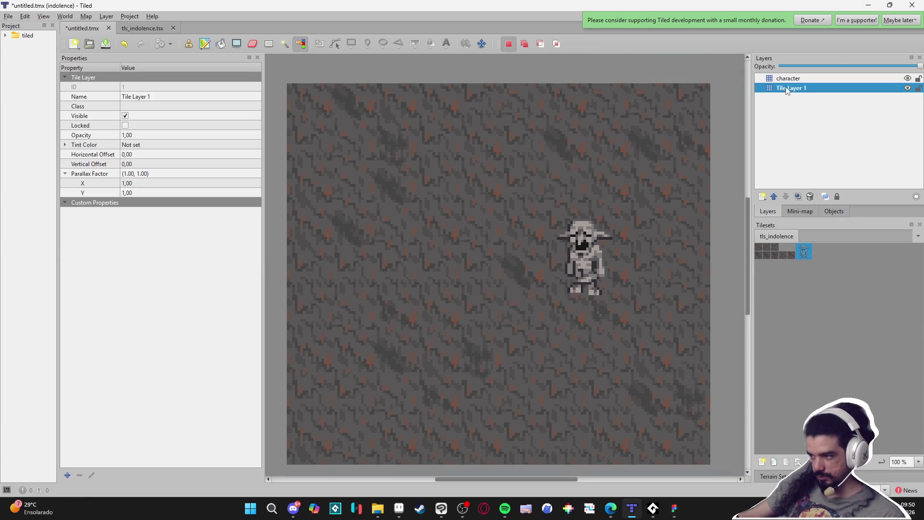
click(791, 80)
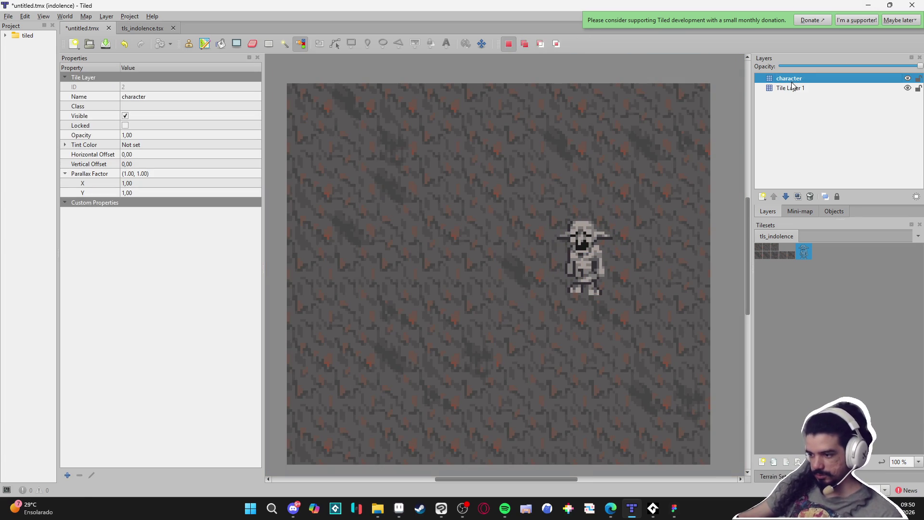
- Capture a snip screenshot of the finished map area
key(super+shift+s)
drag(293, 87, 707, 464)
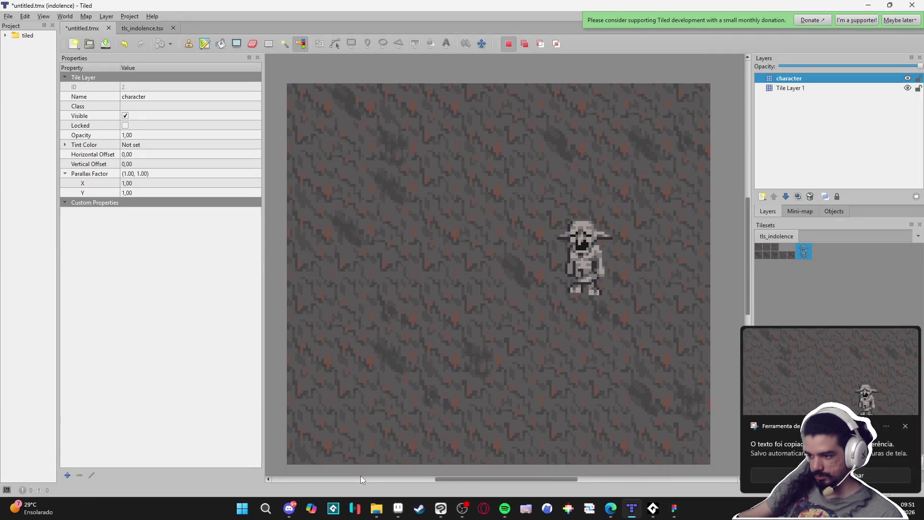
click(293, 508)
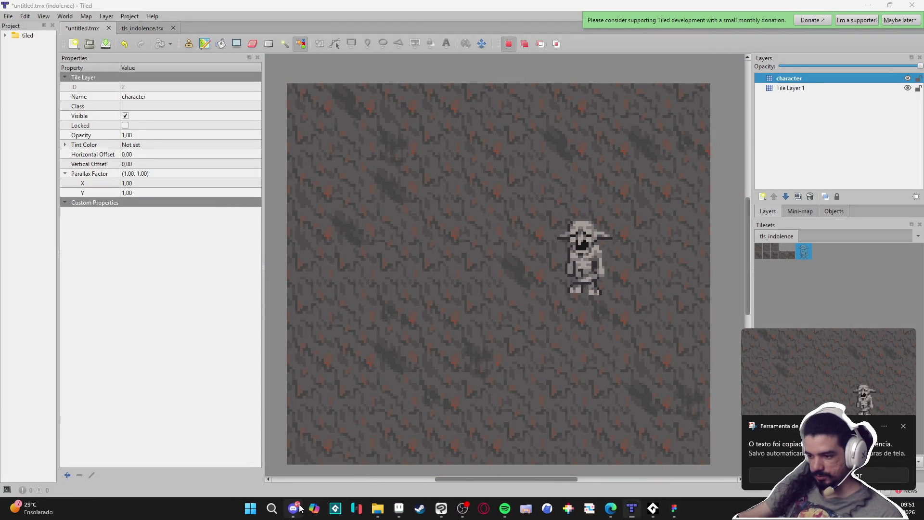
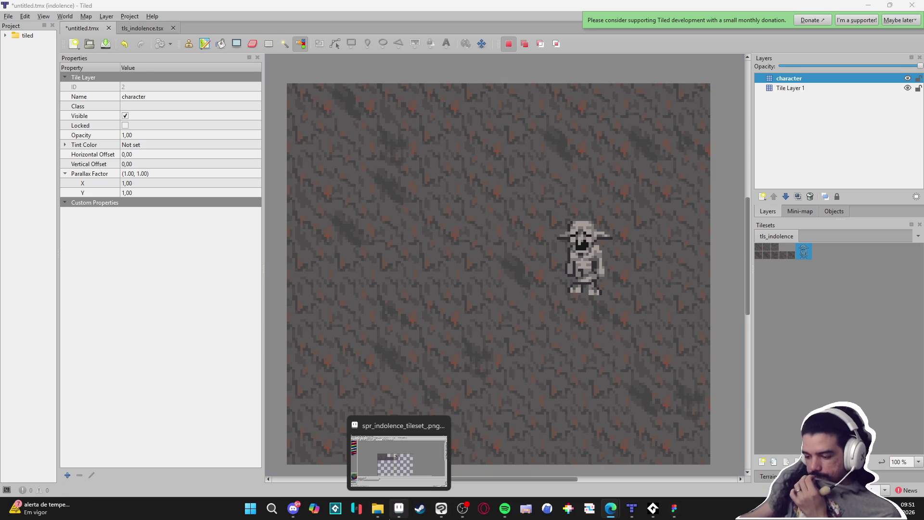
- Switch to Aseprite and open the scenery_indolence scene, zoomed and panned onto the rocks and goblin
click(399, 508)
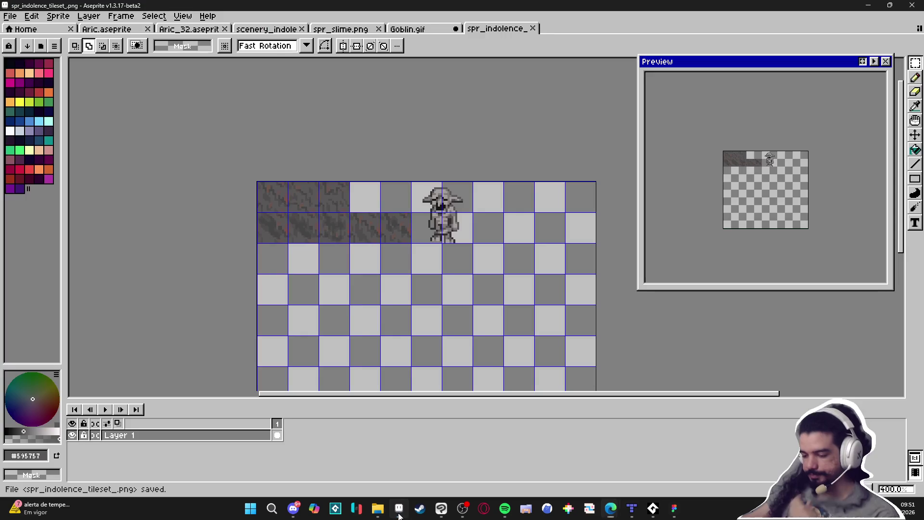
click(266, 29)
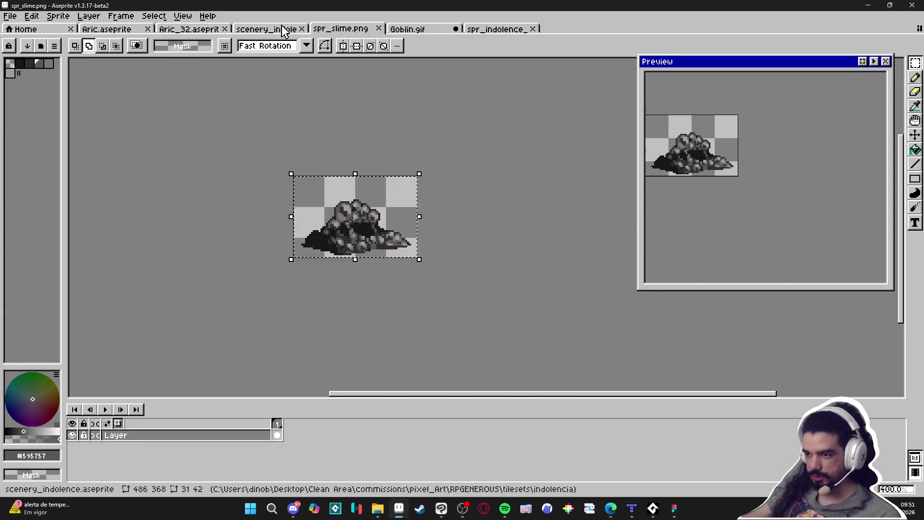
scroll(373, 205, up, 1)
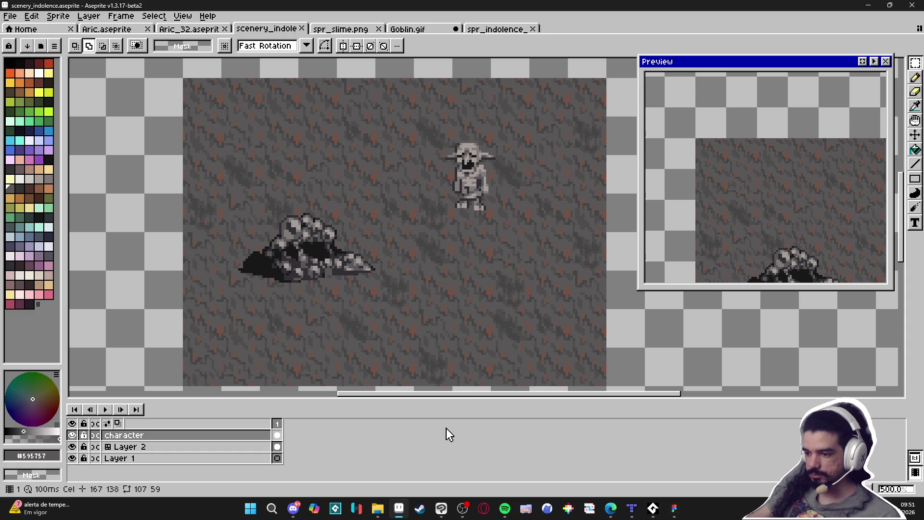
drag(371, 347, 353, 352)
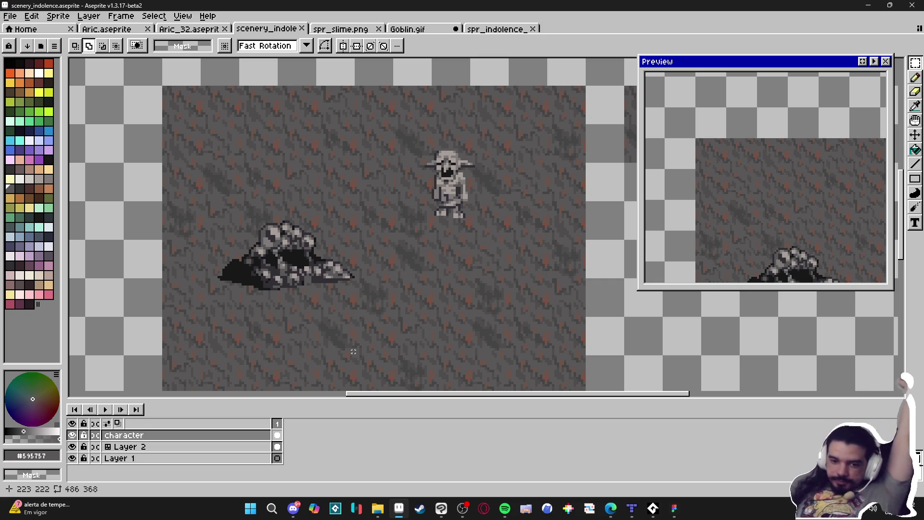
click(292, 507)
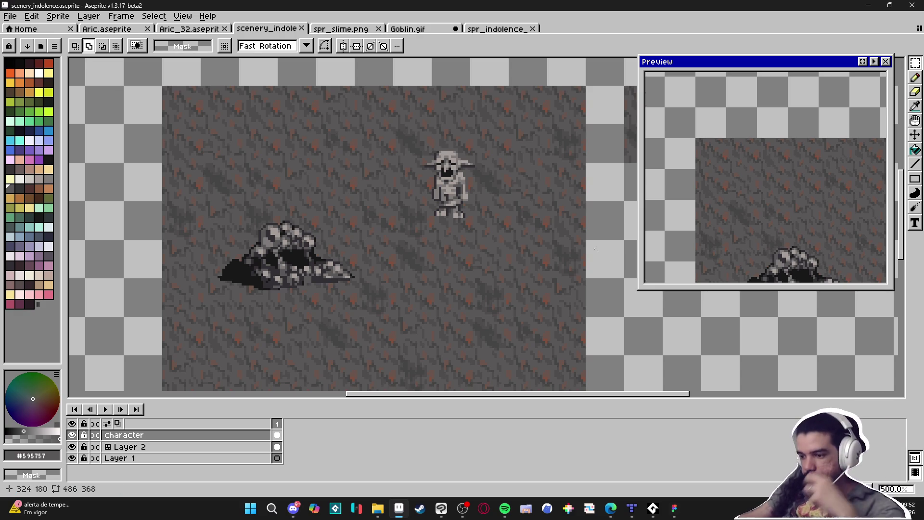
scroll(412, 250, down, 2)
- Select Layer 2 under the goblin and switch to the pencil tool
key(ctrl+apostrophe)
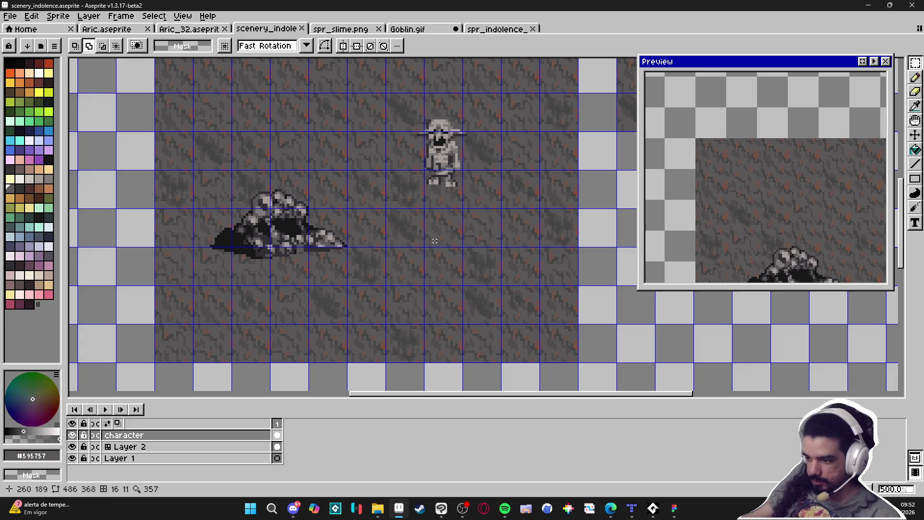
scroll(414, 268, up, 1)
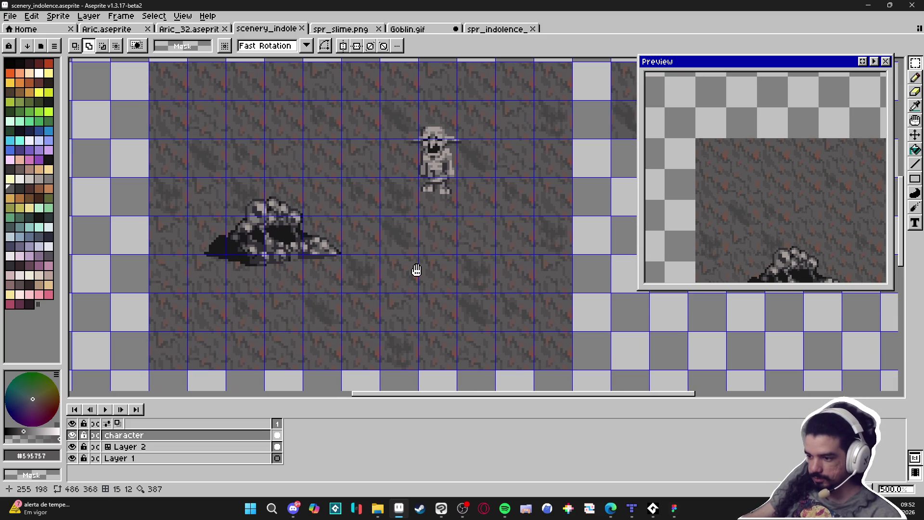
scroll(436, 272, up, 2)
key(v)
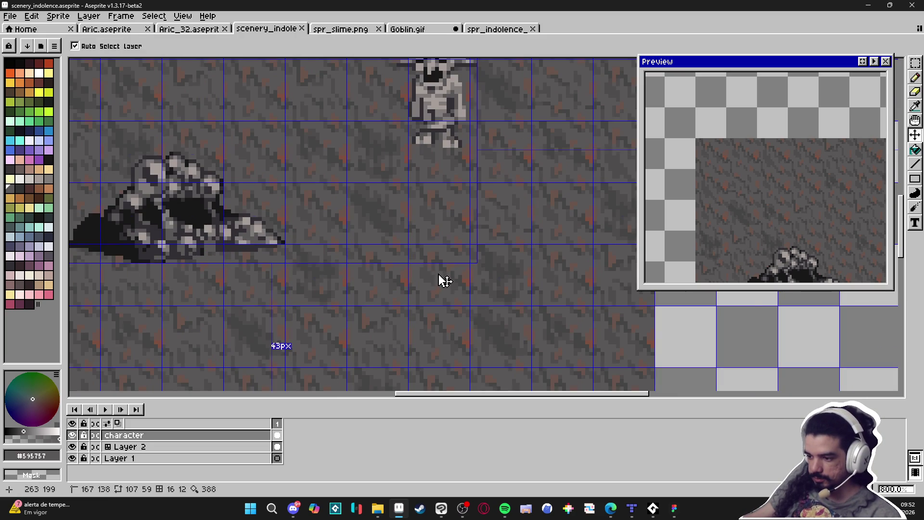
click(436, 271)
key(b)
key(ctrl+apostrophe)
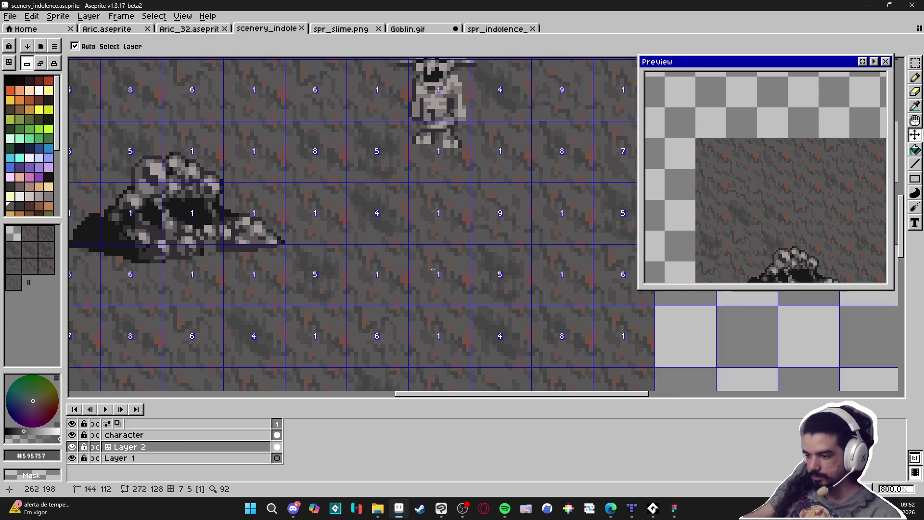
- Paint a near-black 2px blob below the goblin, with tile-repeat editing turned off
click(39, 206)
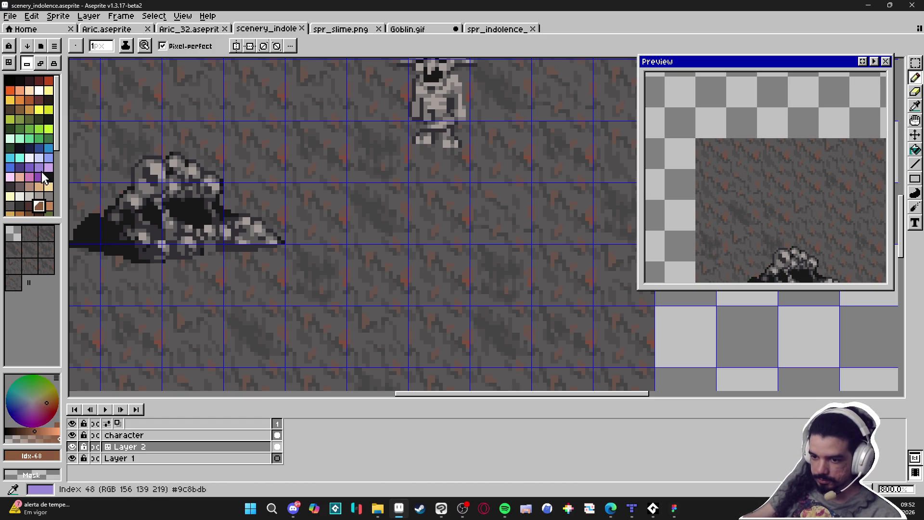
click(19, 81)
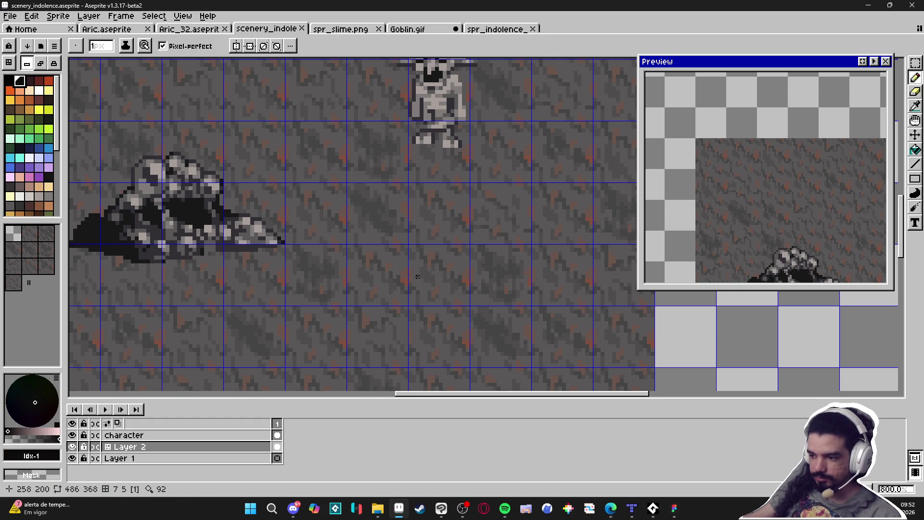
scroll(418, 277, up, 2)
key(plus)
mouse_move(427, 247)
mouse_down()
mouse_move(430, 270)
mouse_move(428, 255)
mouse_move(430, 268)
mouse_move(446, 260)
mouse_move(462, 288)
mouse_move(424, 290)
mouse_move(420, 253)
mouse_move(439, 262)
mouse_move(438, 284)
mouse_move(453, 278)
mouse_up()
key(ctrl+z)
click(41, 63)
click(443, 271)
key(ctrl+z)
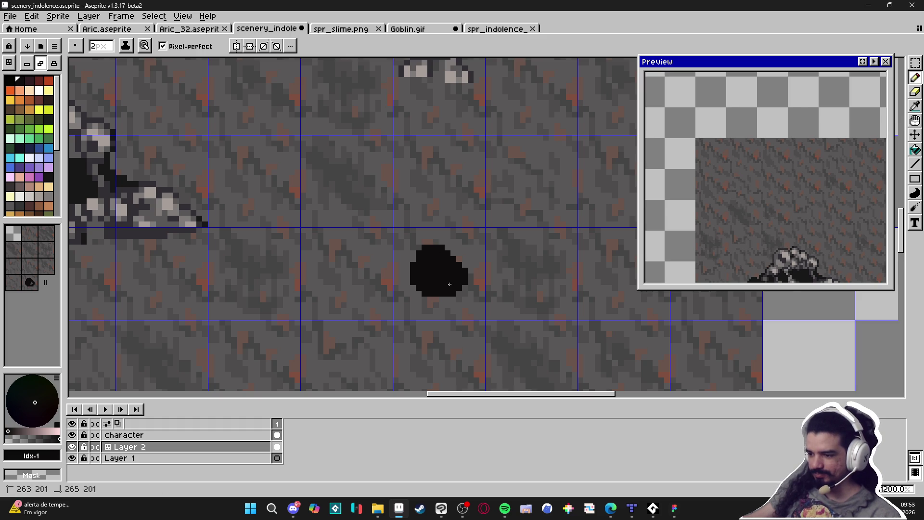
- Choose dark red from the palette as the drawing colour
scroll(449, 284, down, 2)
scroll(431, 279, up, 2)
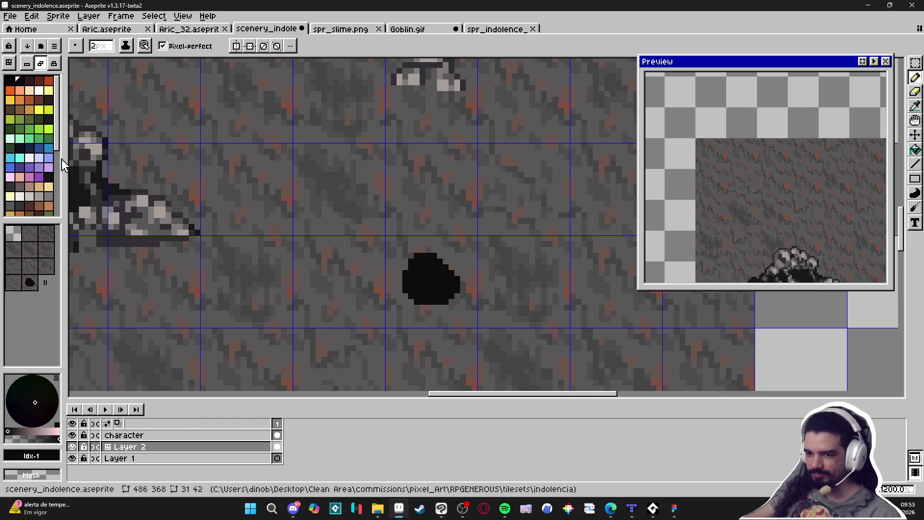
scroll(39, 172, down, 2)
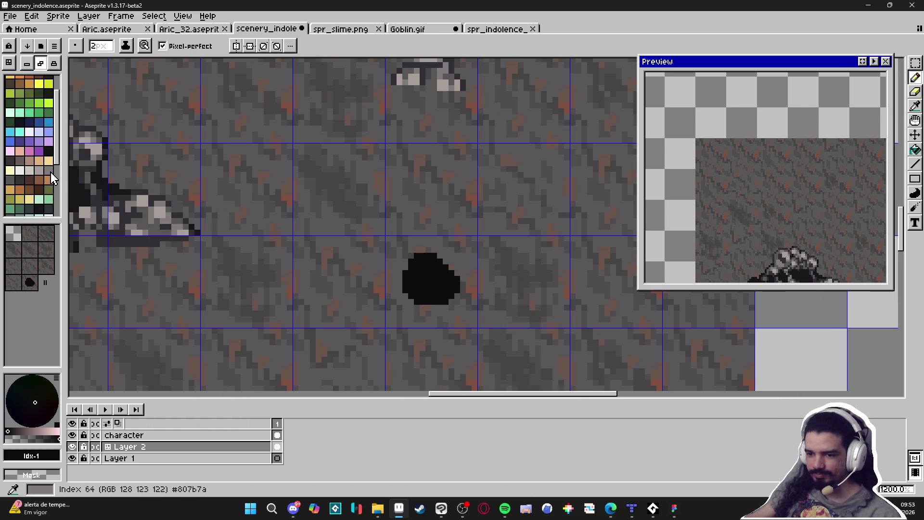
scroll(49, 172, down, 2)
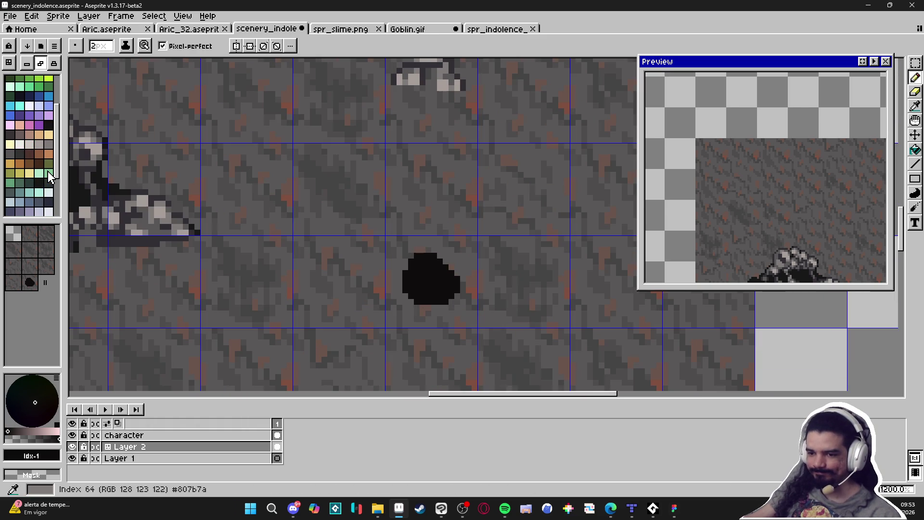
click(24, 208)
scroll(44, 120, up, 3)
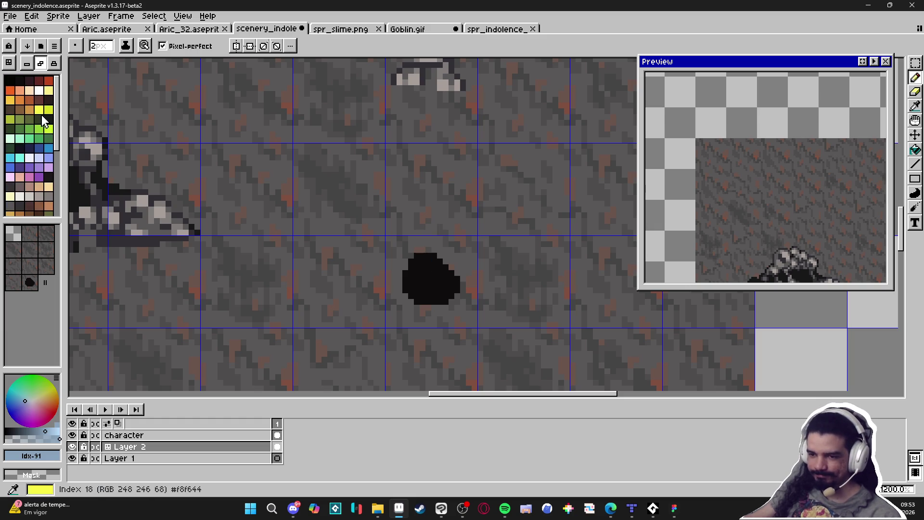
click(39, 80)
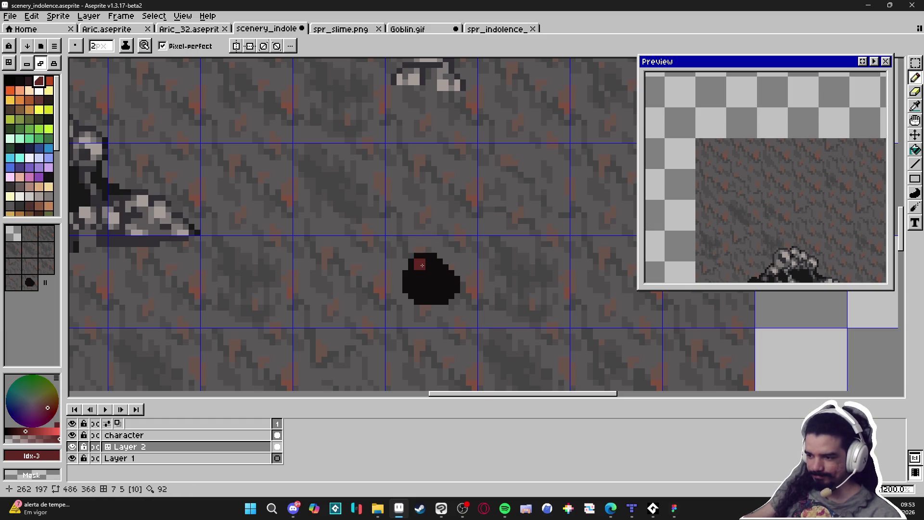
- Fill the black blob's interior with dark red, leaving a black outline
mouse_move(422, 265)
mouse_down()
mouse_move(450, 285)
mouse_move(422, 302)
mouse_move(413, 284)
mouse_move(428, 272)
mouse_move(430, 288)
mouse_up()
key(minus)
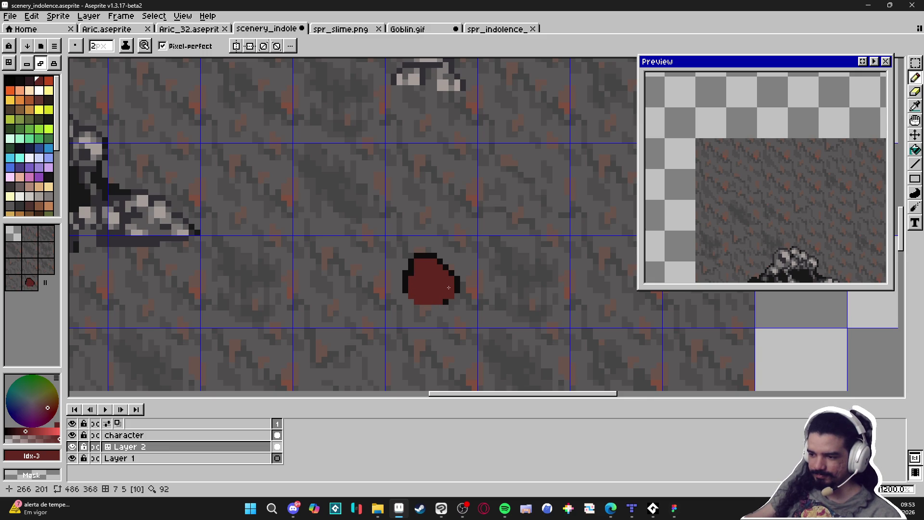
scroll(430, 288, down, 2)
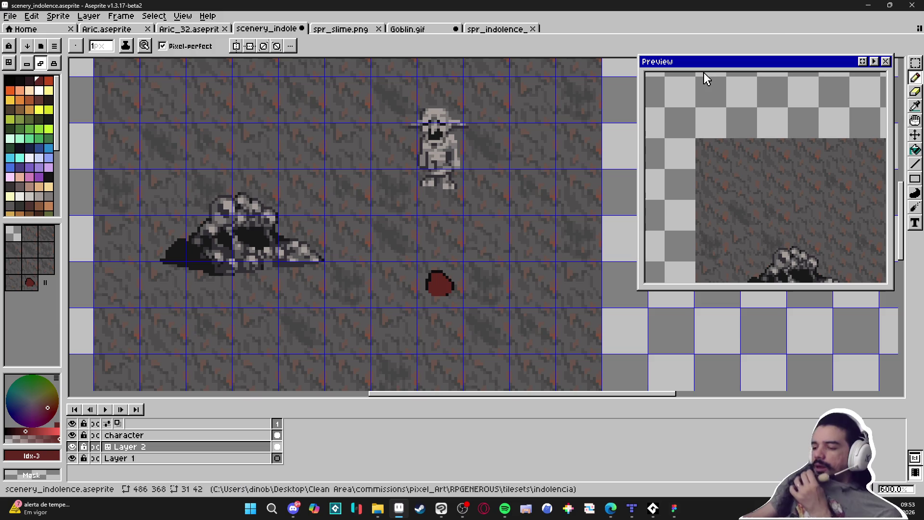
click(862, 61)
scroll(437, 281, up, 4)
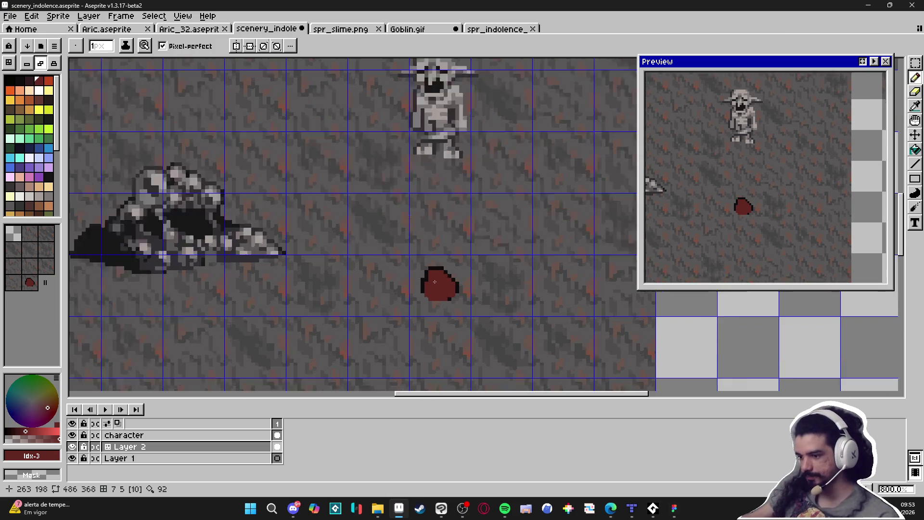
- Add a darker 2px shading block inside the lower part of the red stone
key(alt)
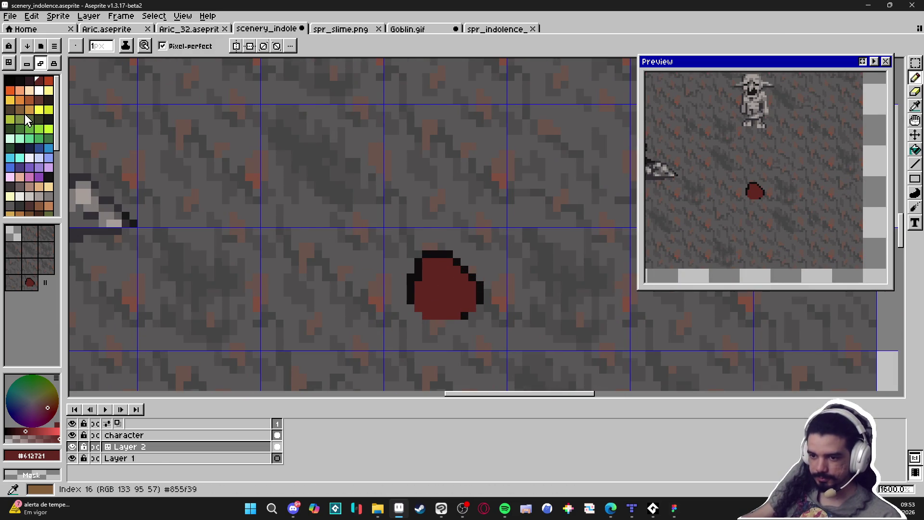
click(419, 286)
scroll(419, 286, up, 2)
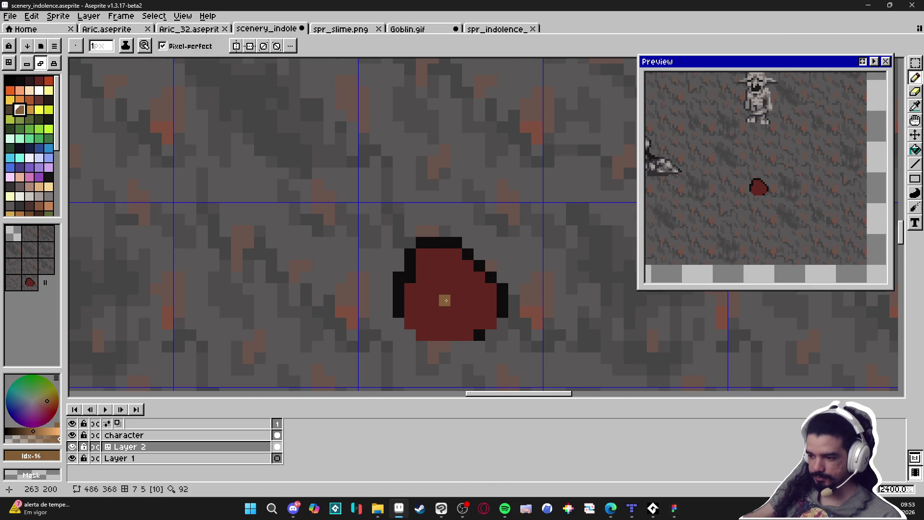
alt+click(440, 297)
key(bracketleft)
key(plus)
click(448, 321)
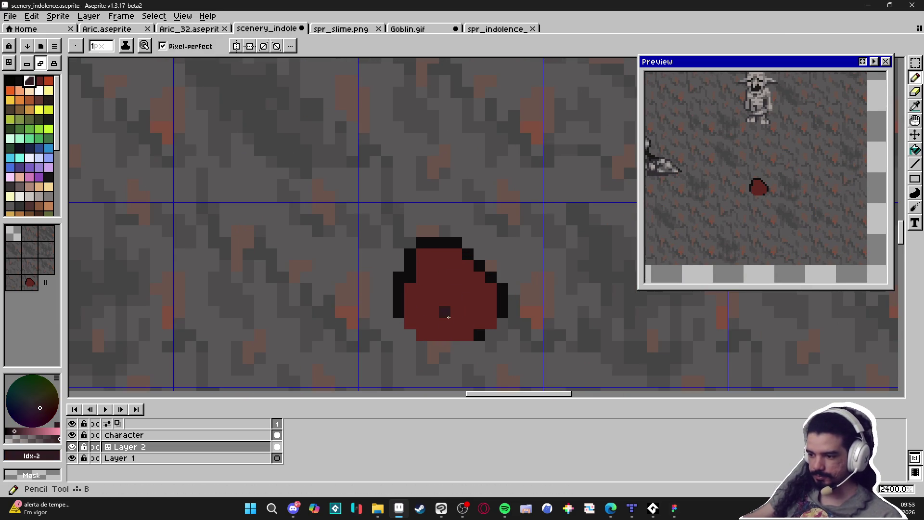
key(ctrl+z)
click(446, 316)
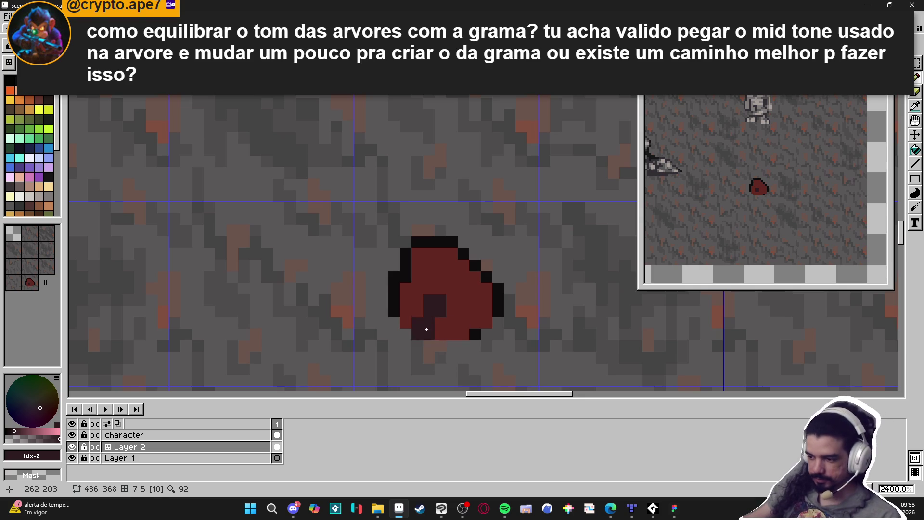
- Shade the stone's lower right and left edges dark, touching up red pixels in the middle
mouse_move(442, 331)
mouse_down()
mouse_move(486, 303)
mouse_move(429, 288)
mouse_move(440, 289)
mouse_move(406, 320)
mouse_move(407, 290)
mouse_move(417, 302)
mouse_move(475, 312)
mouse_up()
alt+click(443, 272)
alt+click(486, 304)
click(484, 288)
alt+click(449, 291)
click(439, 313)
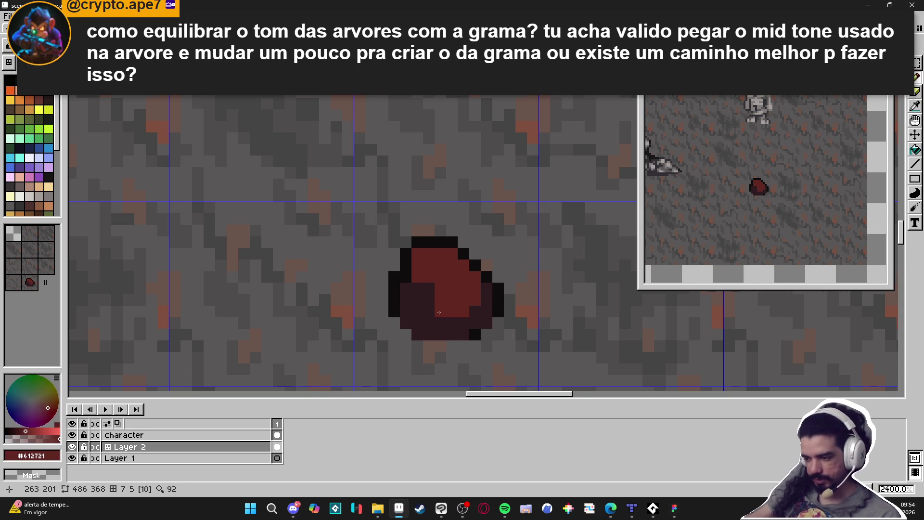
drag(429, 290, 429, 312)
alt+click(414, 298)
click(418, 254)
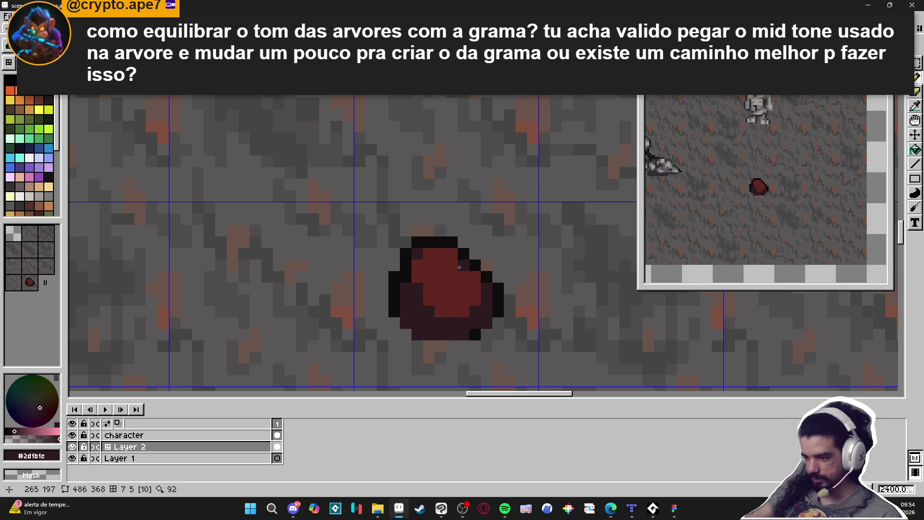
- Paint the stone's bottom-right area with the stone's dark red
scroll(443, 265, down, 6)
scroll(444, 288, up, 5)
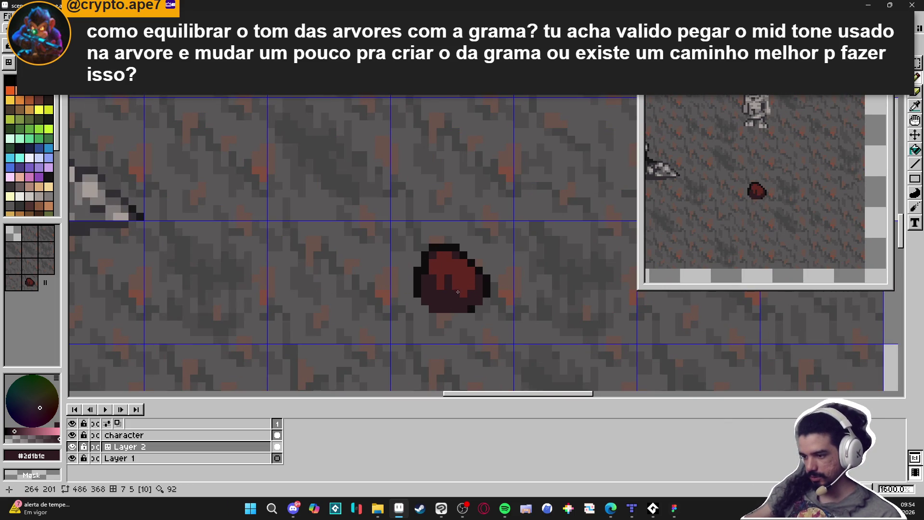
click(456, 295)
scroll(459, 293, down, 4)
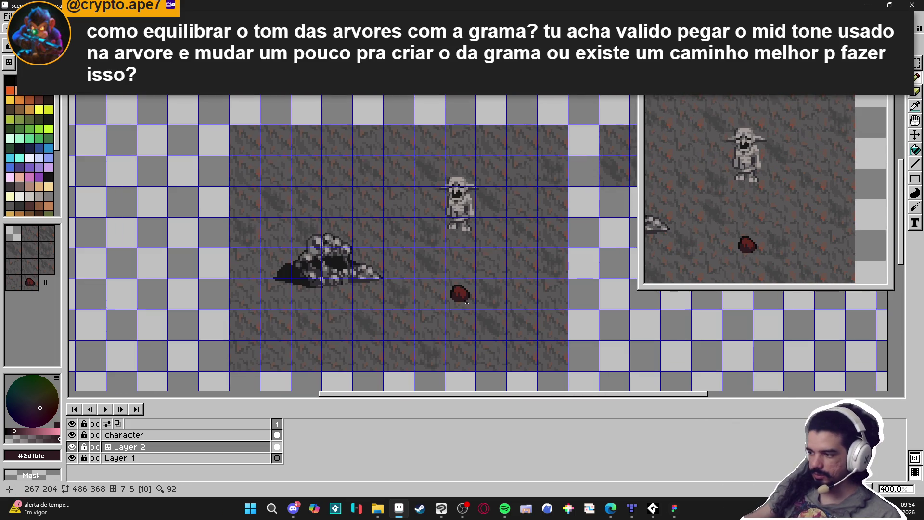
scroll(461, 293, up, 4)
scroll(460, 293, up, 2)
alt+click(470, 278)
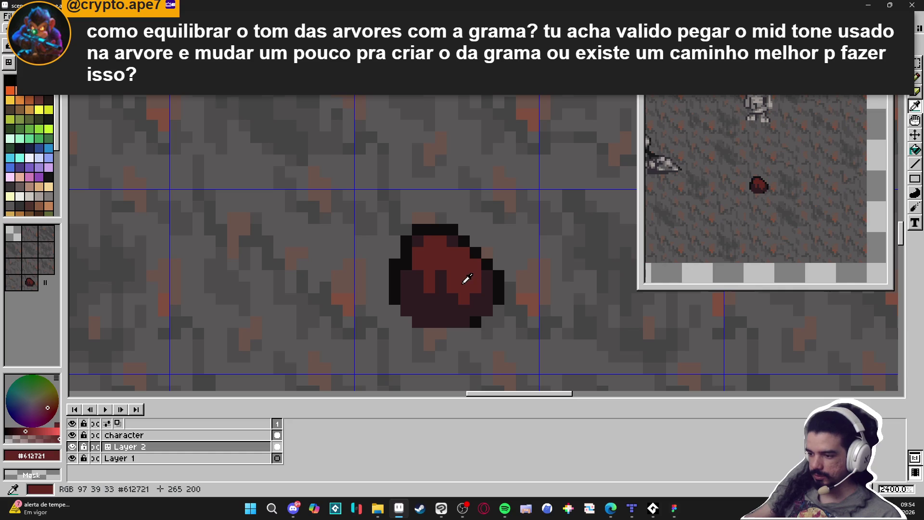
click(481, 316)
- Extend the black outline down the stone's right side and along its lower-left edge
alt+click(509, 290)
click(498, 310)
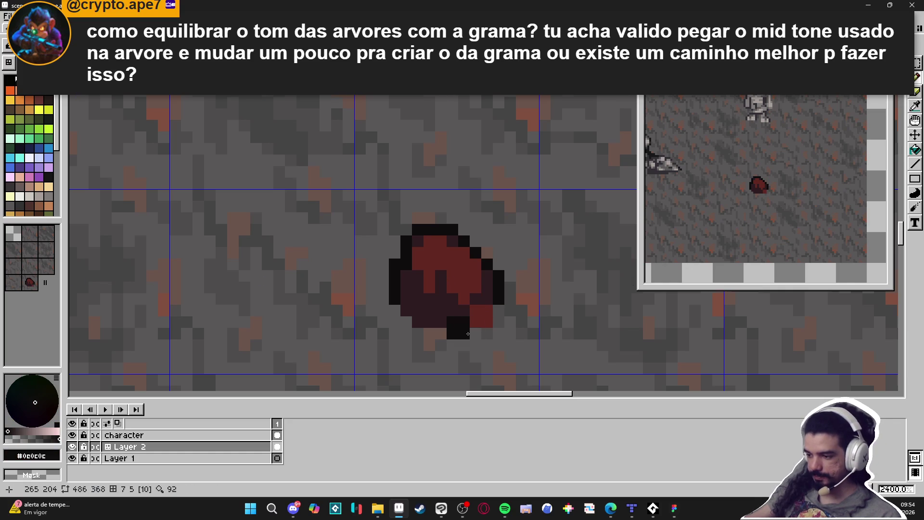
alt+click(475, 310)
click(463, 328)
alt+click(495, 313)
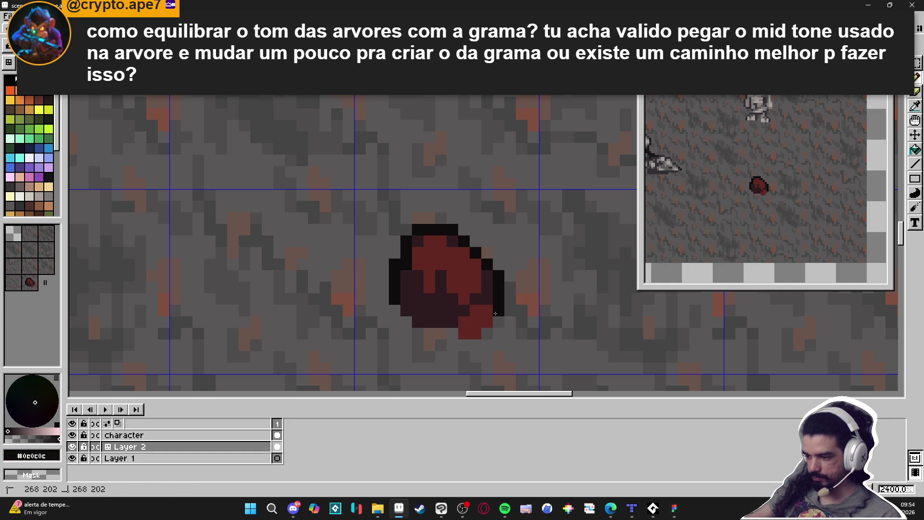
click(498, 322)
click(487, 299)
click(475, 299)
click(463, 310)
click(452, 322)
click(452, 333)
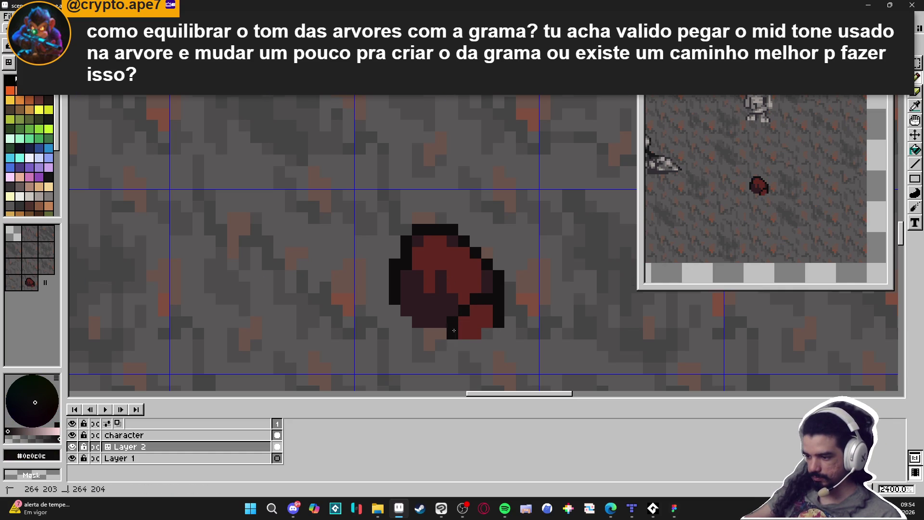
- Shade the stone's bottom with dark maroon and add red pixels at its lower right
alt+click(438, 304)
click(463, 334)
click(475, 333)
click(486, 322)
click(477, 323)
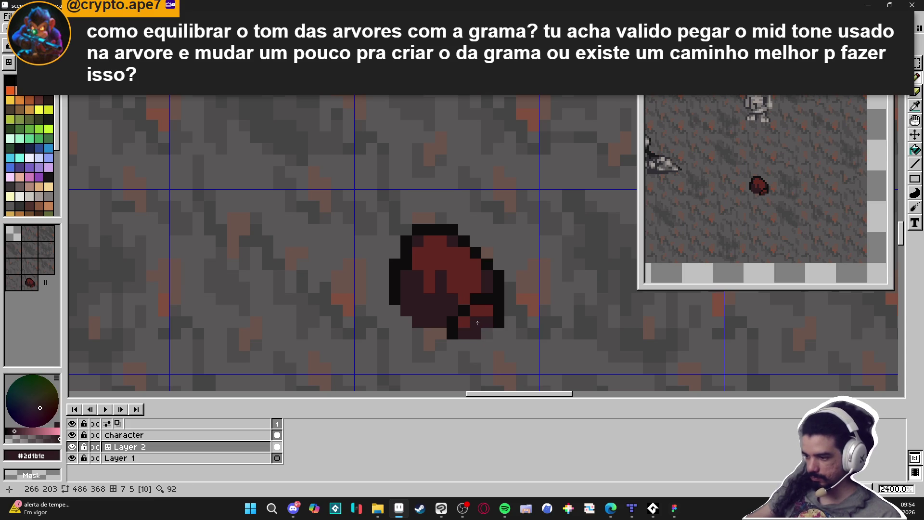
alt+click(471, 314)
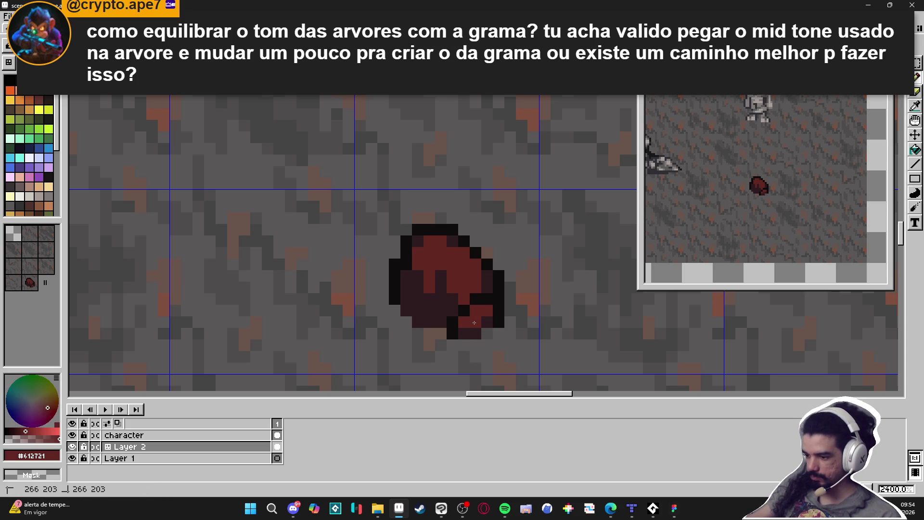
click(470, 326)
alt+click(419, 319)
alt+click(464, 321)
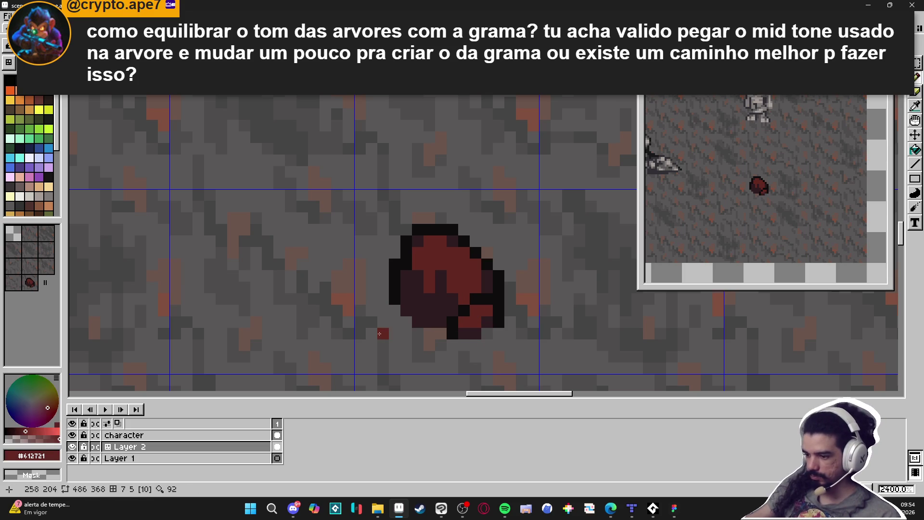
- Extend the stone's base lower-left with a red block, outlined in black and shaded maroon
mouse_move(383, 334)
mouse_down()
mouse_move(394, 333)
mouse_move(383, 322)
mouse_up()
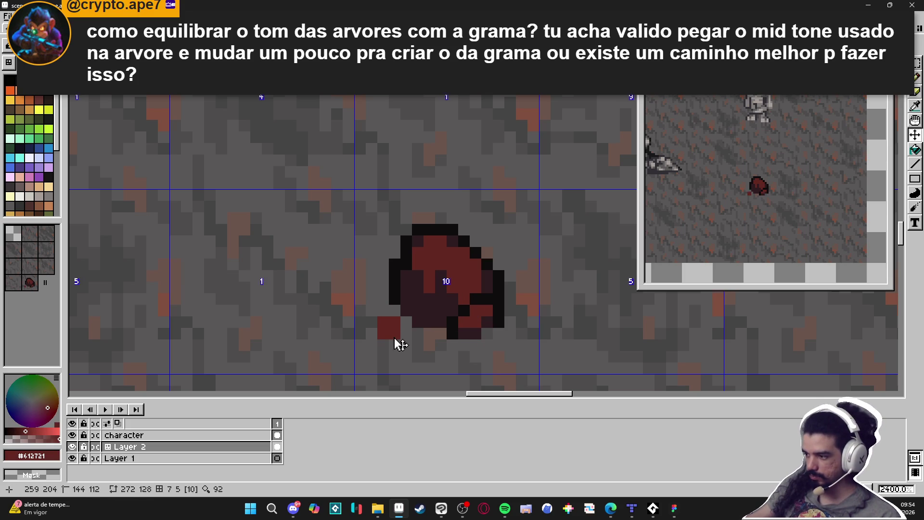
alt+click(394, 299)
click(385, 312)
click(395, 310)
click(406, 322)
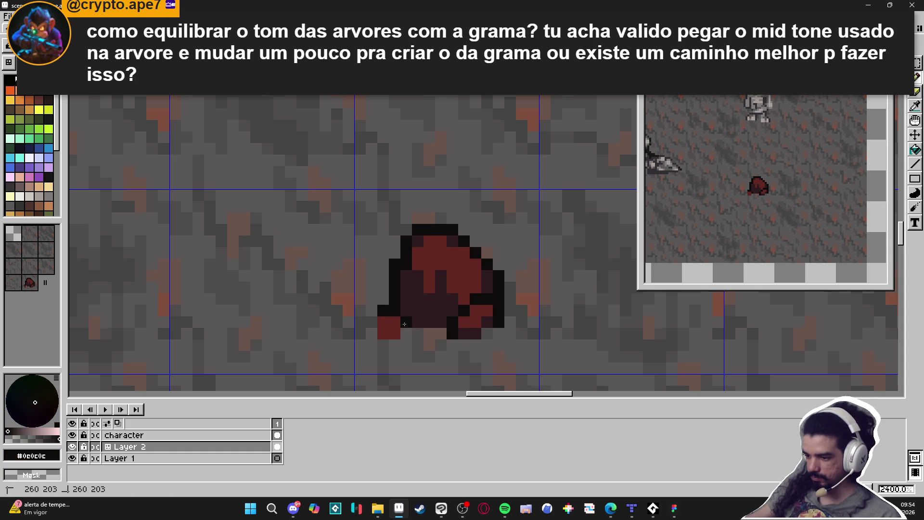
click(406, 334)
click(383, 322)
click(372, 322)
click(371, 334)
click(381, 327)
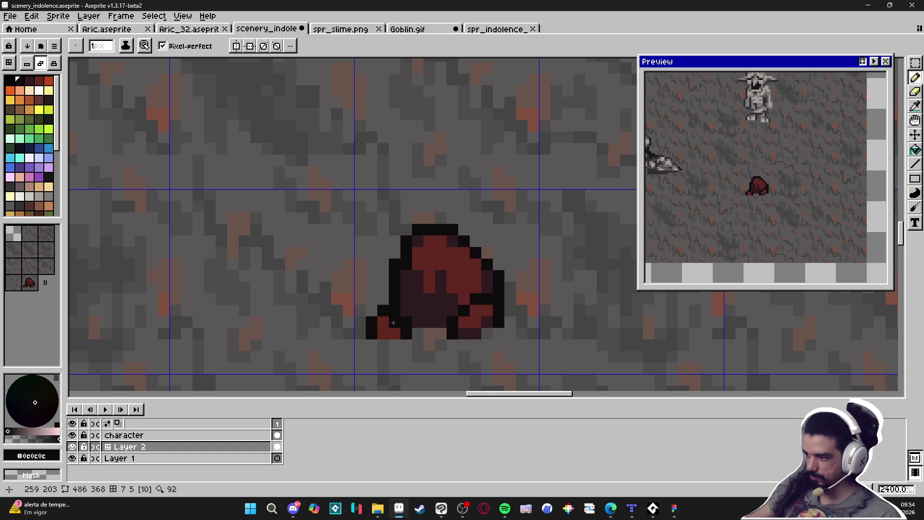
alt+click(430, 310)
click(383, 333)
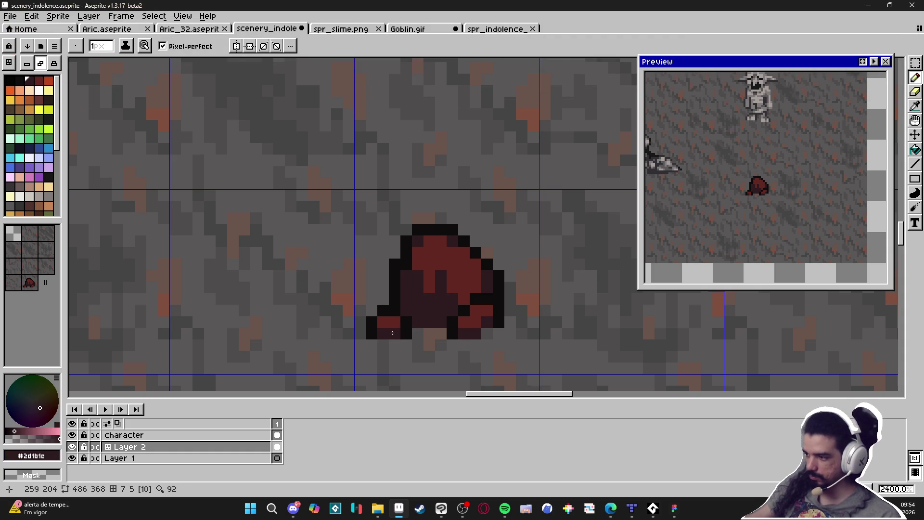
- Review the stone zoomed out with the grid hidden, and choose a dark red swatch
scroll(392, 333, down, 6)
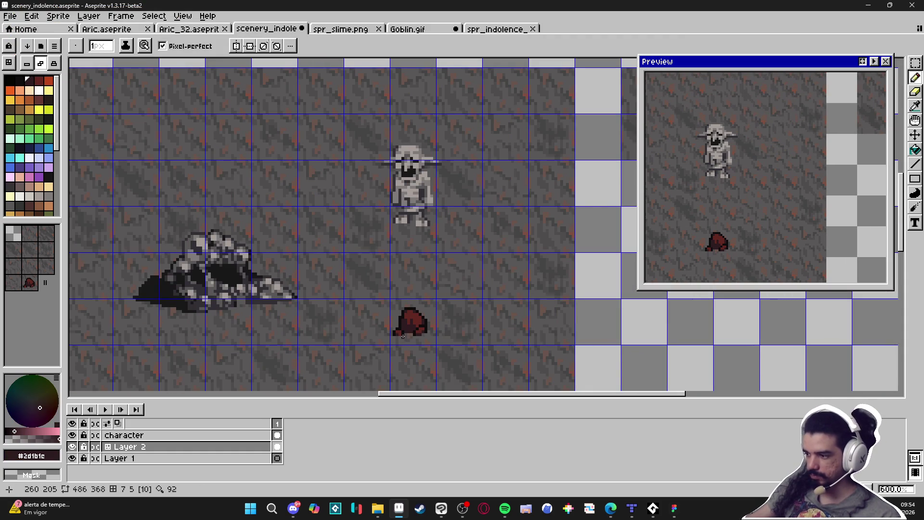
scroll(416, 330, up, 4)
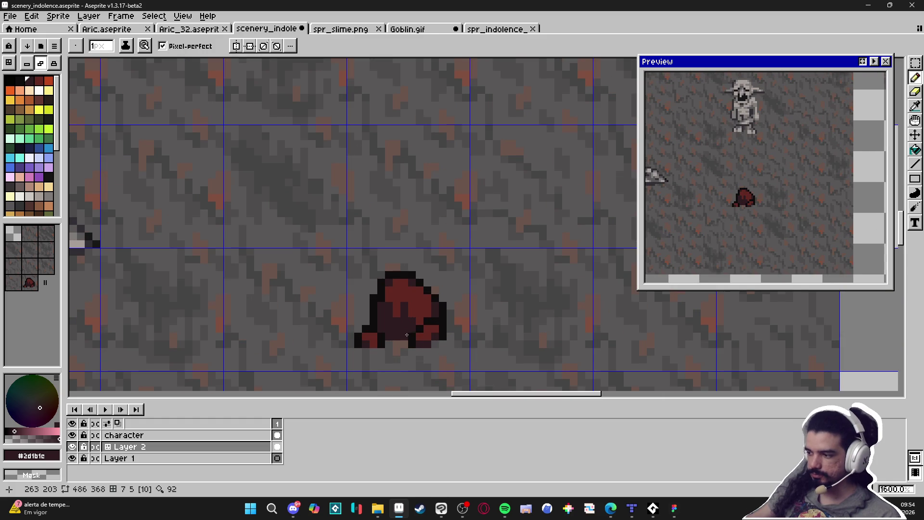
drag(407, 334, 409, 331)
scroll(386, 334, up, 1)
scroll(394, 335, down, 4)
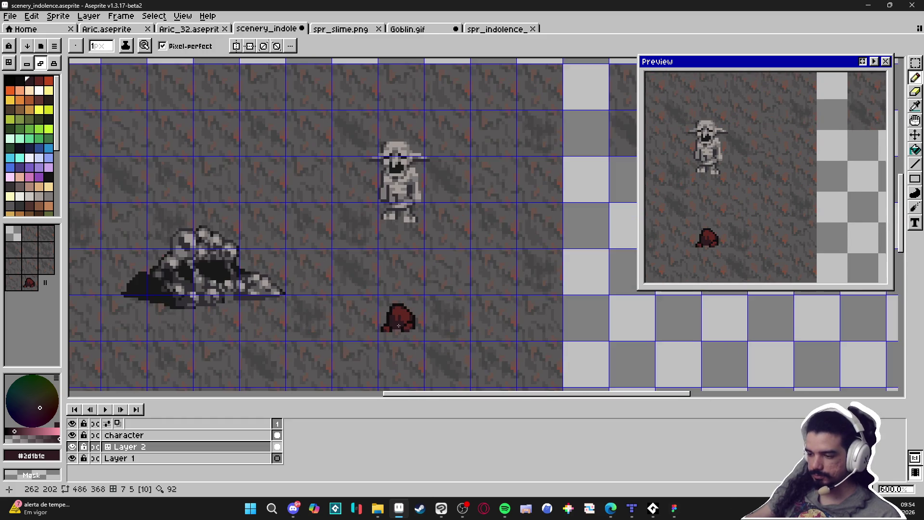
key(ctrl+apostrophe)
scroll(452, 340, down, 2)
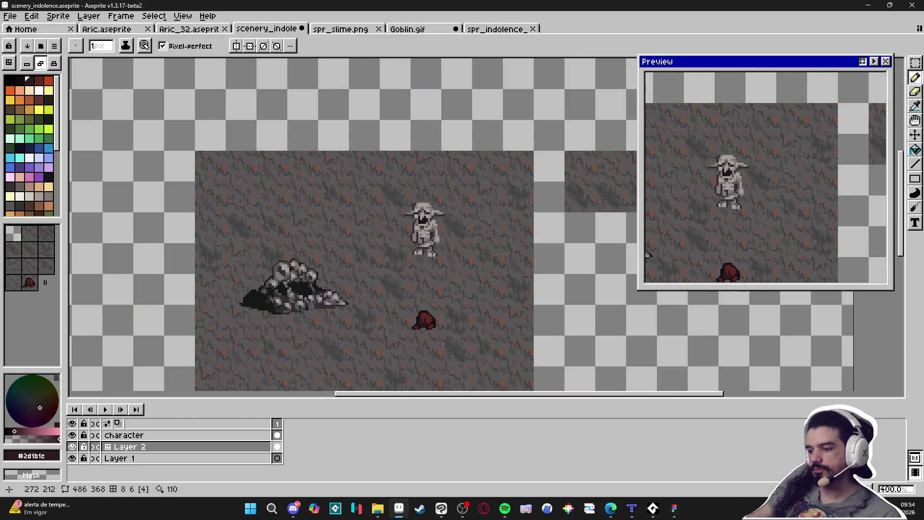
scroll(431, 340, up, 5)
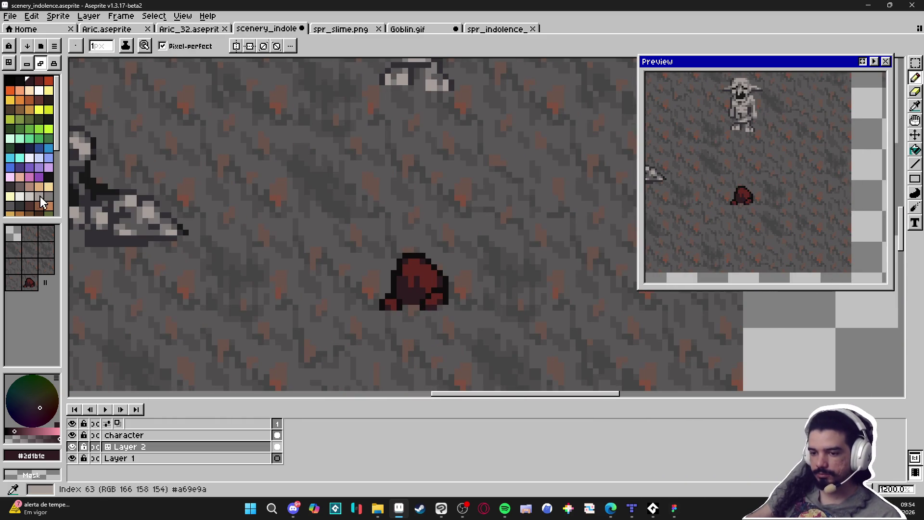
click(30, 206)
scroll(380, 295, up, 1)
- Flood-fill the red stone with brown using the fill tool
key(g)
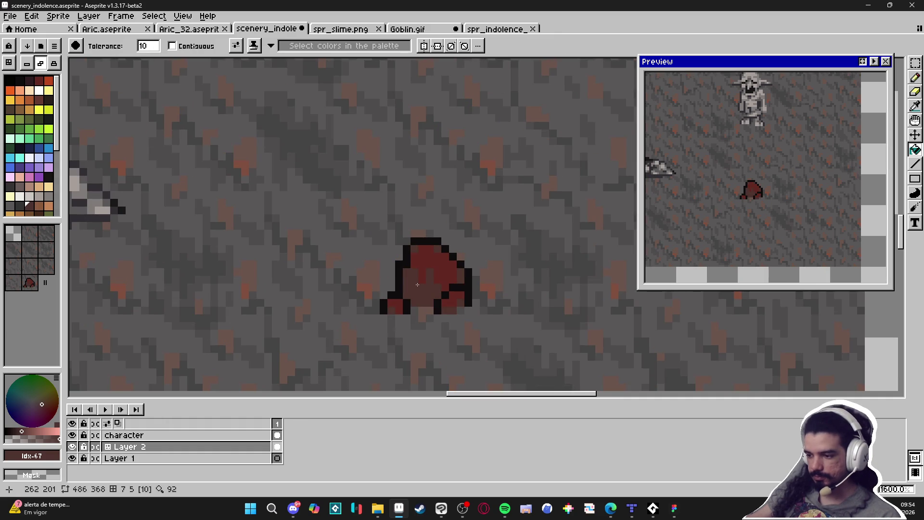
click(39, 206)
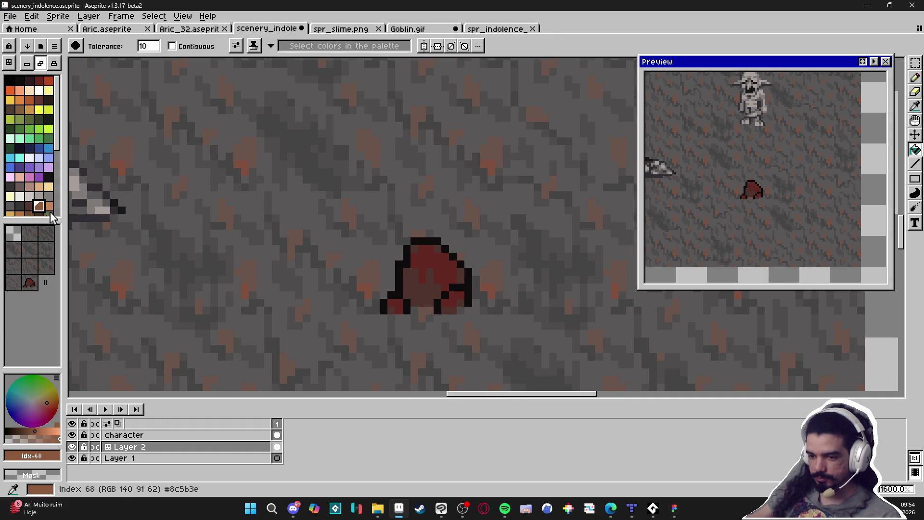
click(421, 271)
scroll(419, 284, down, 4)
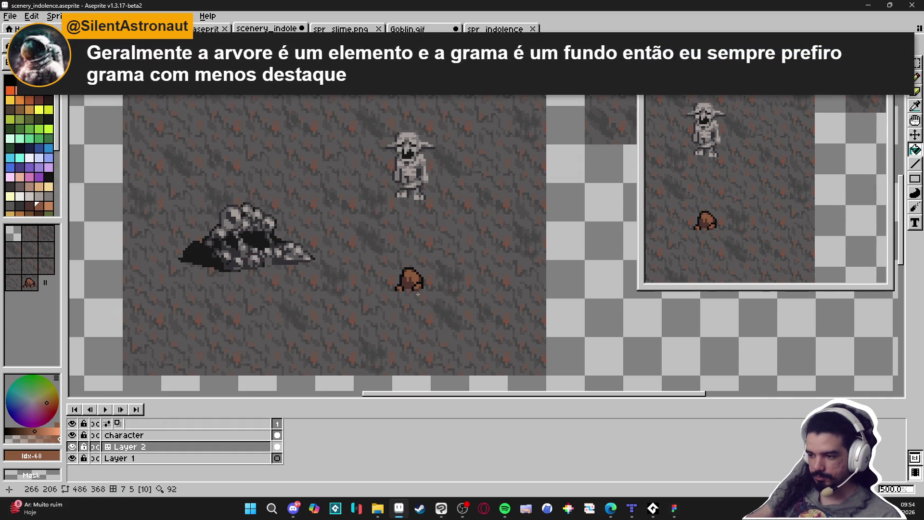
scroll(418, 294, up, 4)
click(18, 206)
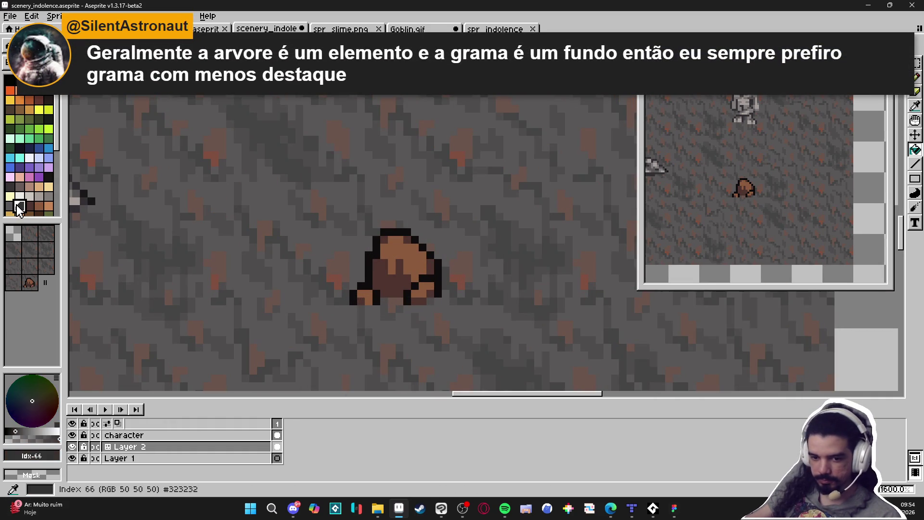
scroll(427, 257, down, 1)
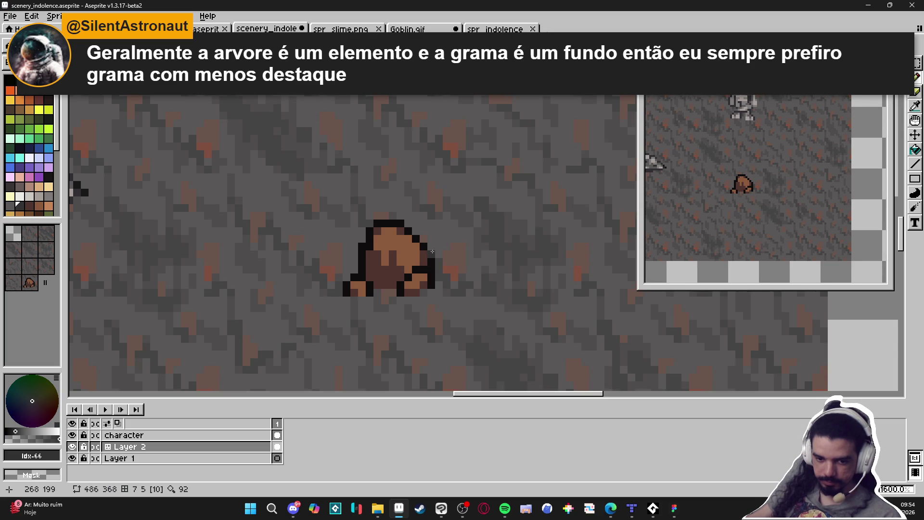
scroll(433, 245, up, 1)
- Add black pixels along the stone's outline and right edge
mouse_move(431, 303)
mouse_down()
mouse_move(431, 272)
mouse_move(431, 282)
mouse_up()
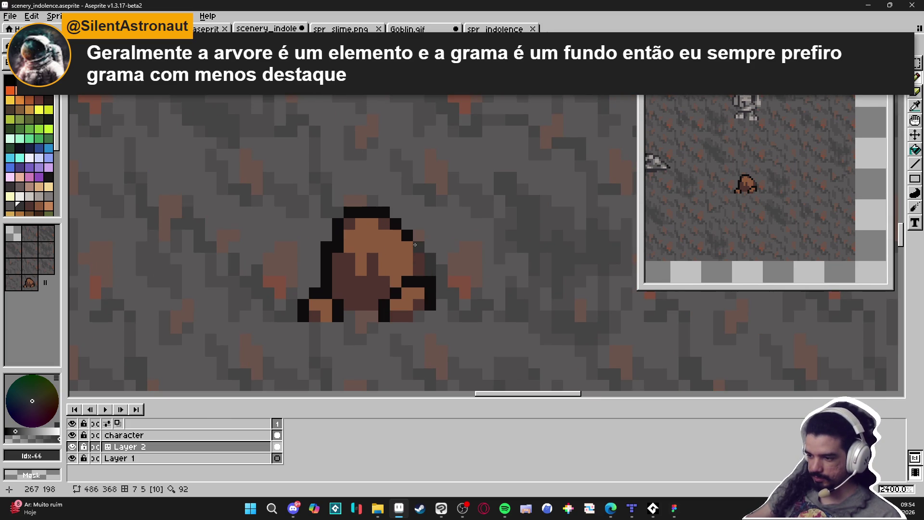
click(397, 223)
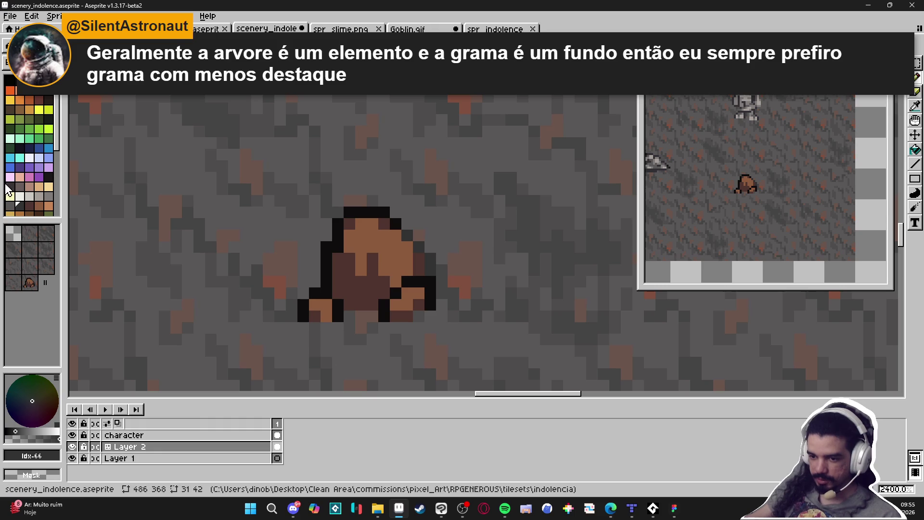
click(48, 177)
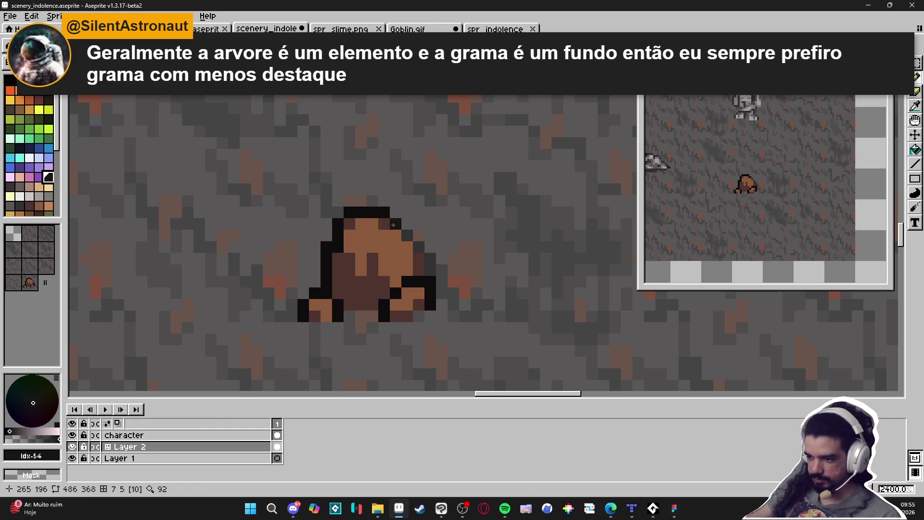
click(407, 235)
click(430, 270)
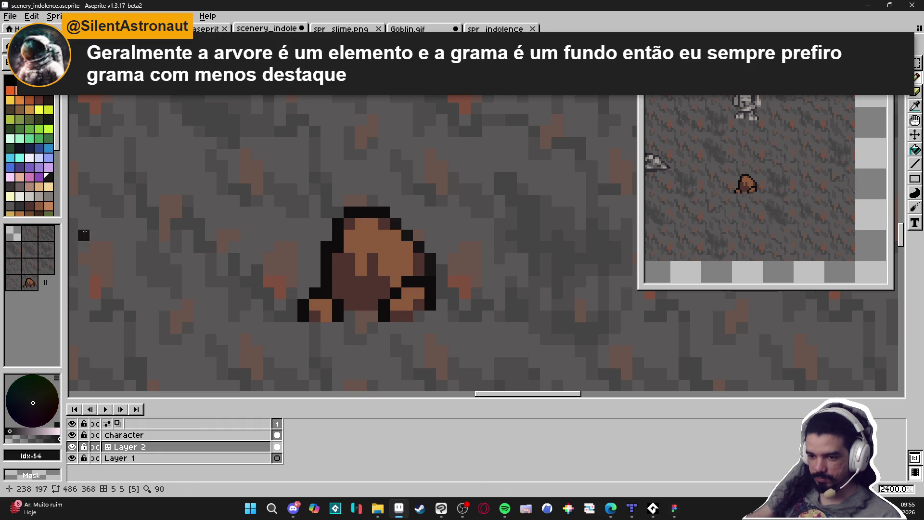
- Soften the stone's top and right outline pixels to dark grey
scroll(43, 207, down, 3)
click(10, 161)
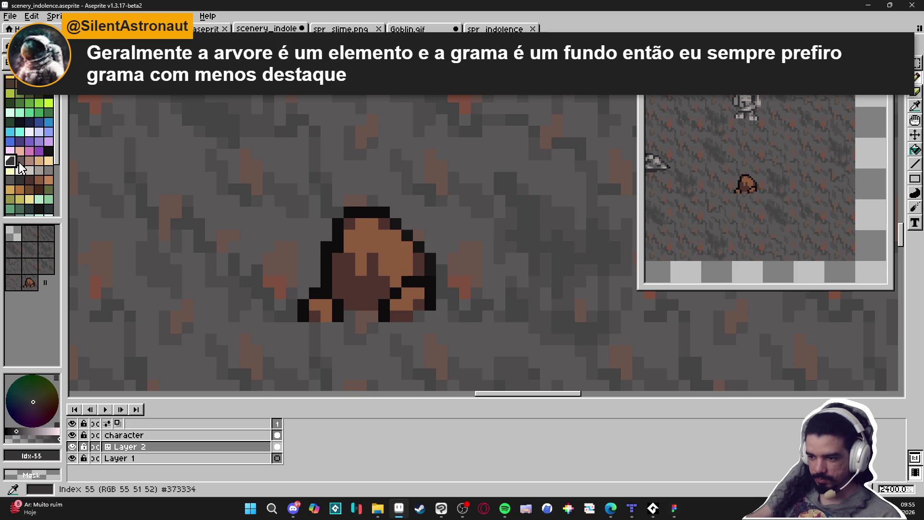
scroll(345, 226, up, 1)
click(458, 285)
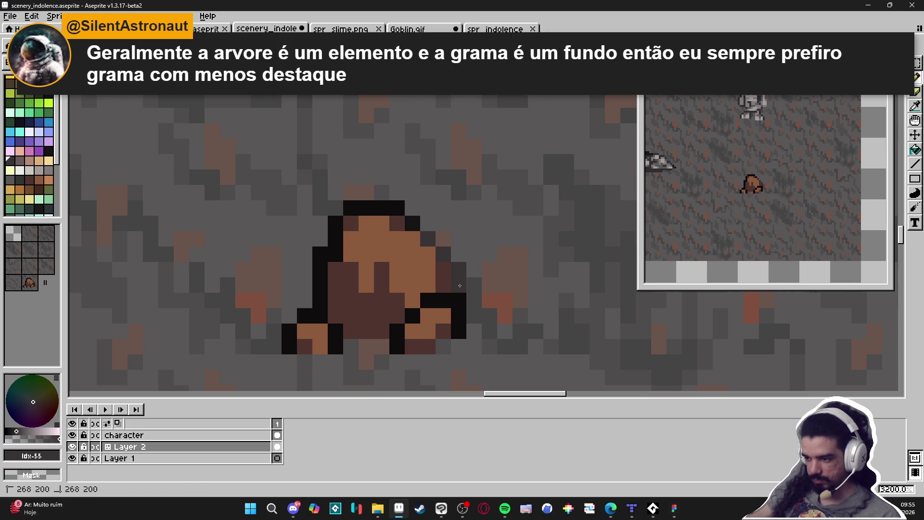
click(412, 223)
click(381, 208)
click(395, 208)
click(366, 208)
click(351, 208)
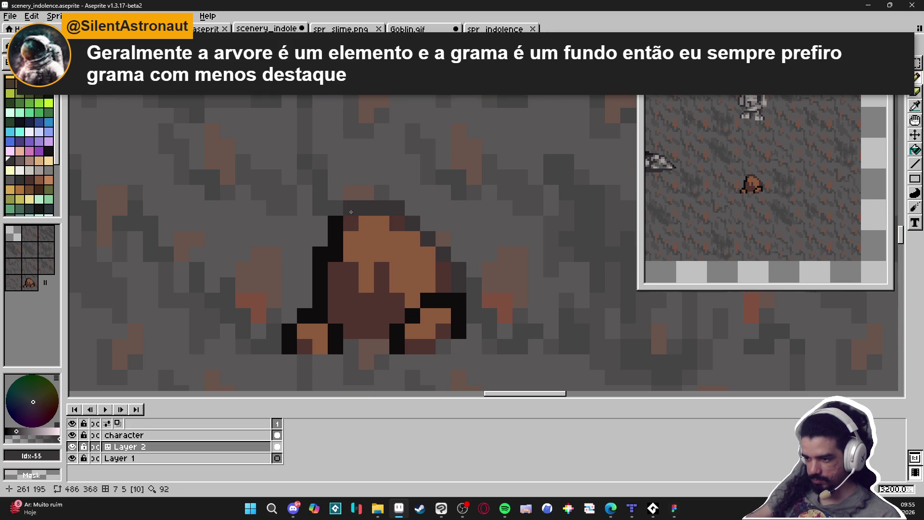
- Turn the stone's left outline dark grey and add dark outline pixels at its upper right
click(335, 239)
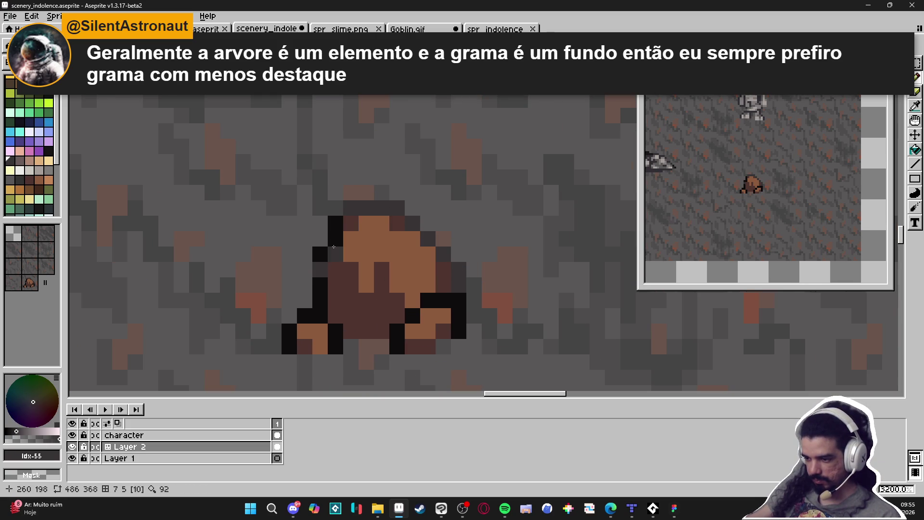
click(336, 223)
click(320, 285)
click(320, 300)
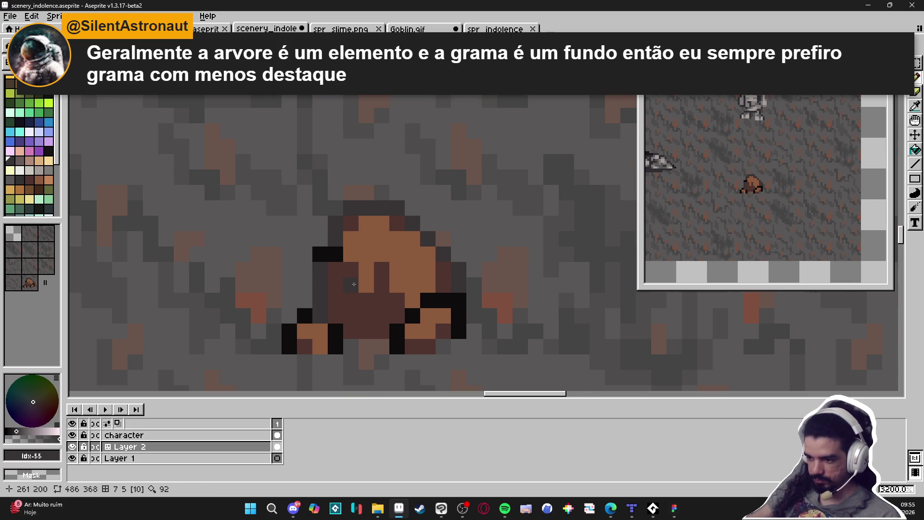
scroll(386, 259, down, 1)
alt+click(439, 200)
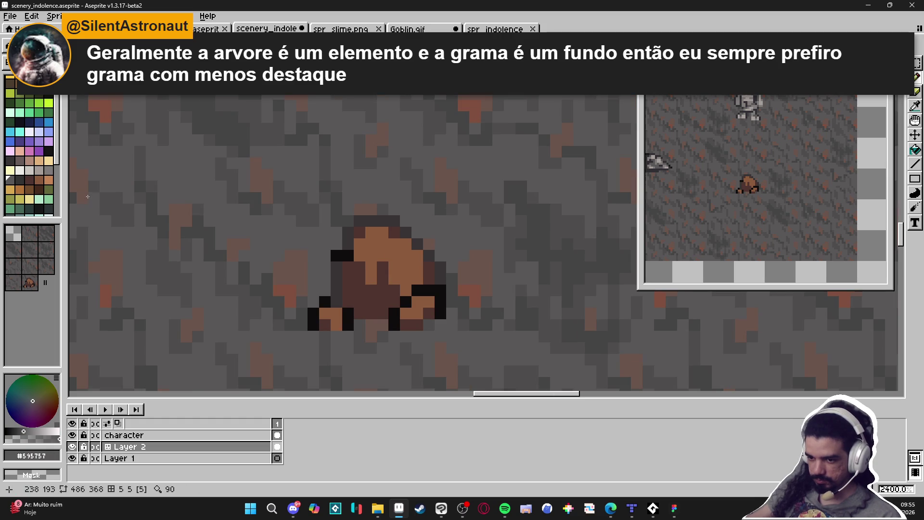
click(20, 180)
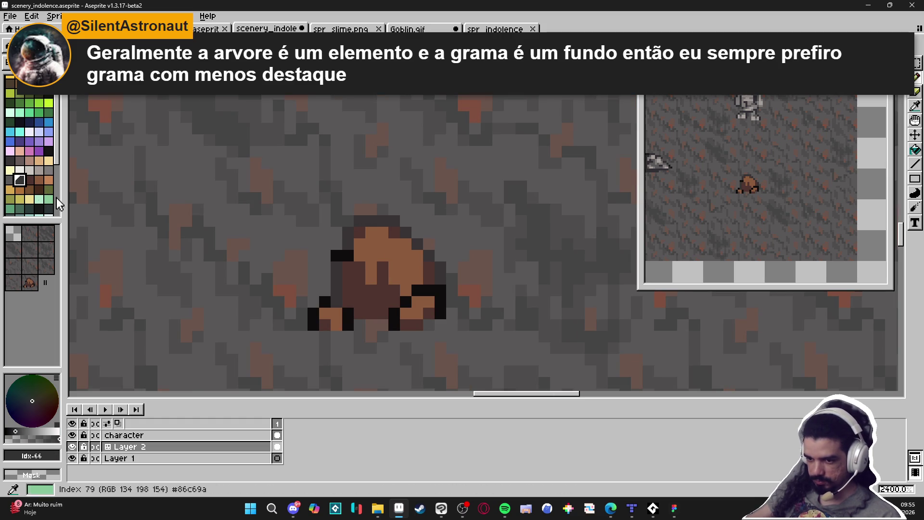
click(409, 234)
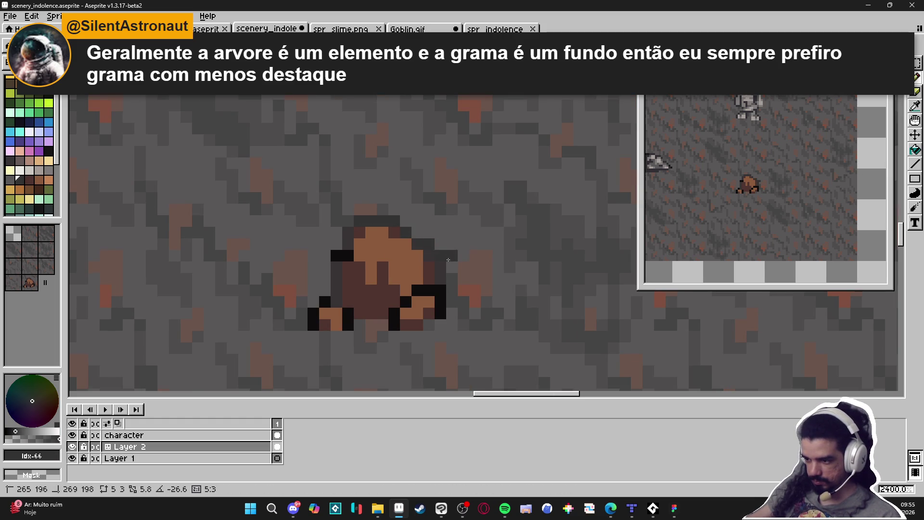
click(443, 266)
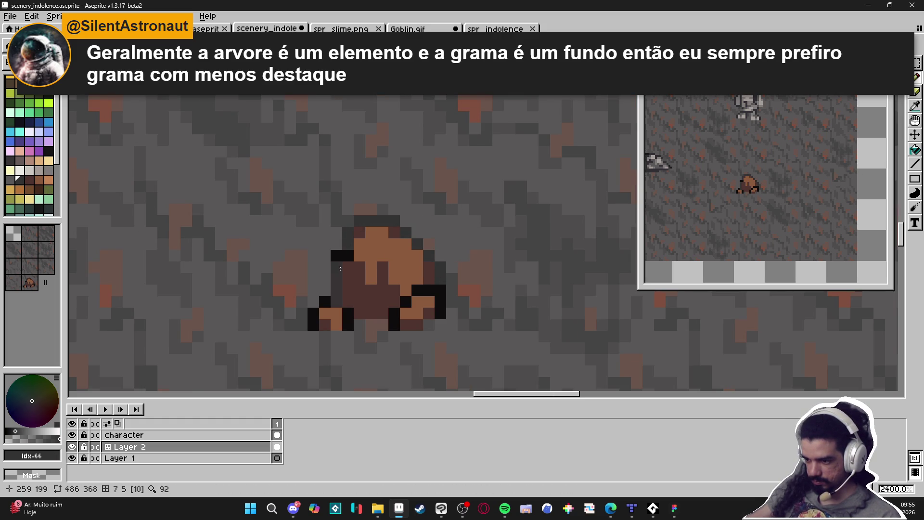
scroll(326, 302, down, 6)
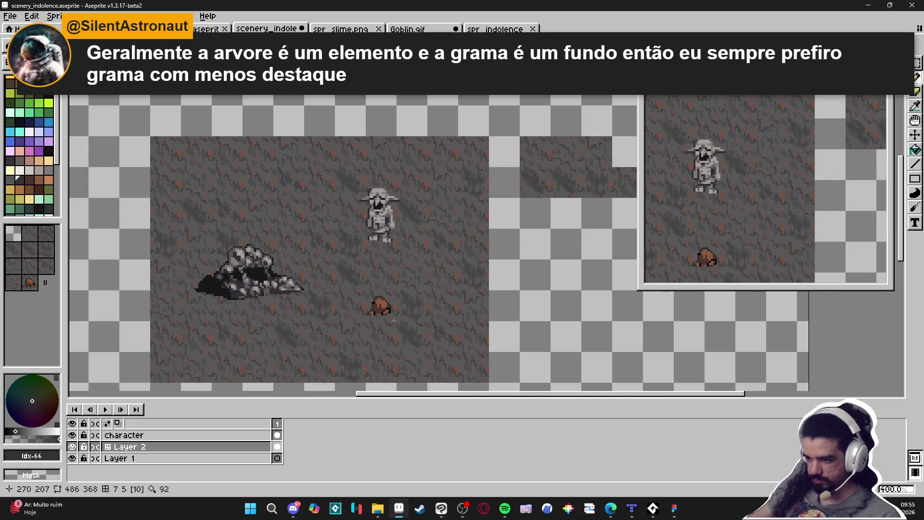
scroll(397, 313, up, 7)
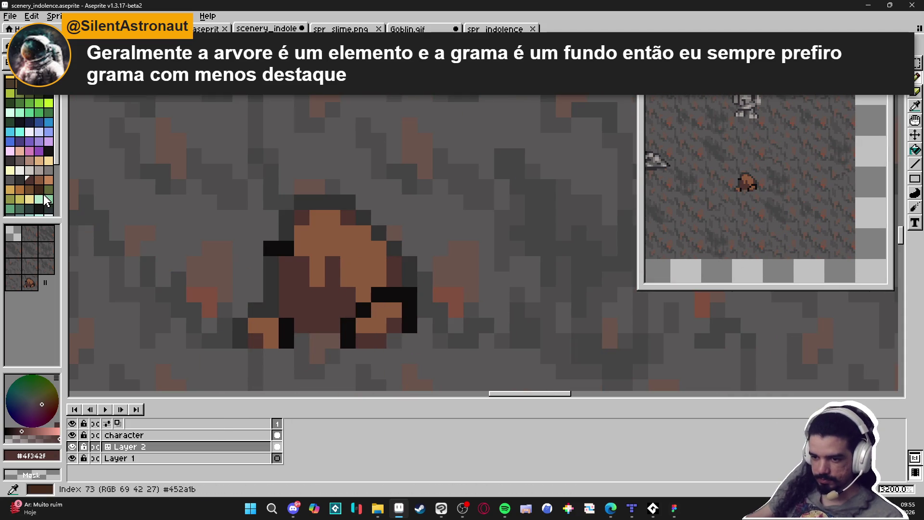
- Pick the stump's dark brown and recolour its left outline, a top pixel and right outline
alt+click(91, 203)
drag(271, 247, 271, 295)
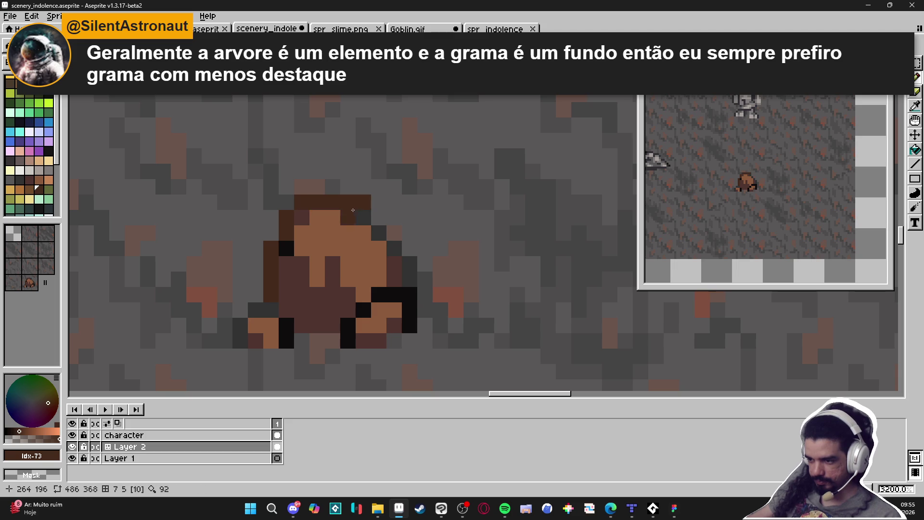
click(349, 206)
drag(379, 228, 406, 284)
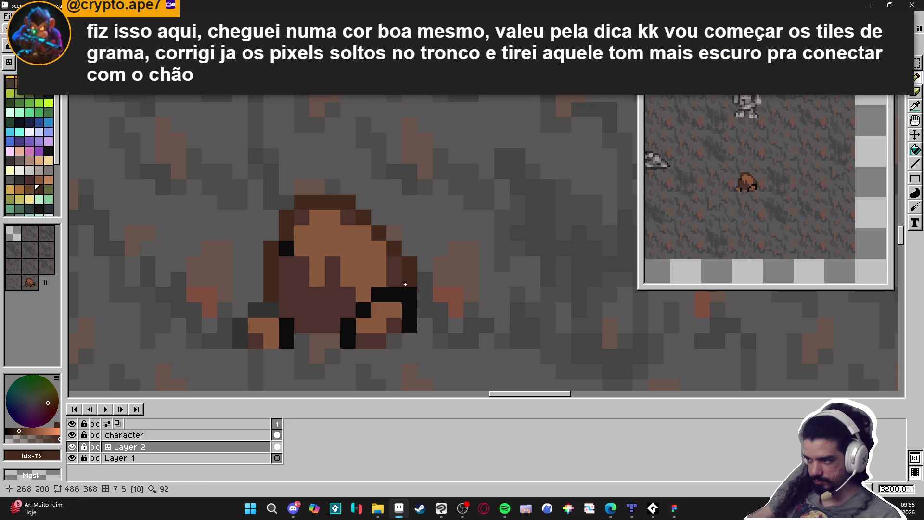
- Choose a very dark brown shade and redraw the stump's upper-left and top-row outline
click(39, 209)
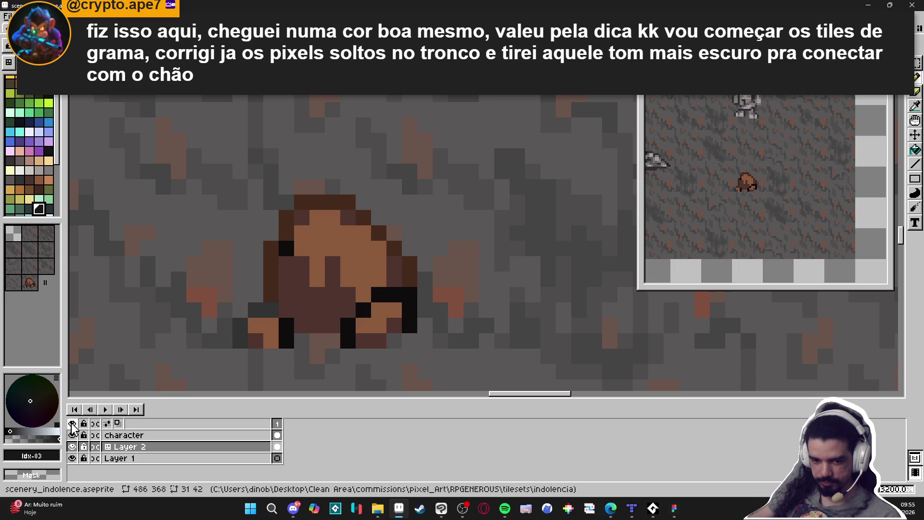
click(25, 439)
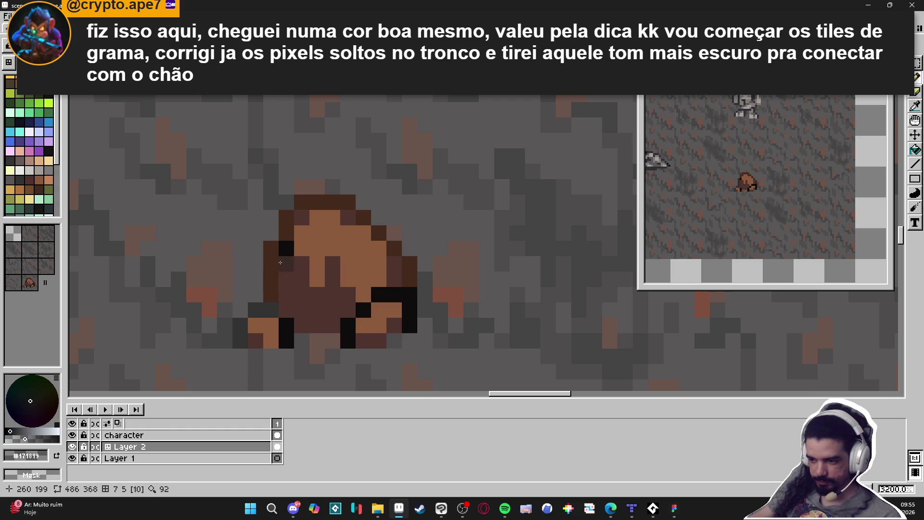
click(291, 235)
click(286, 217)
mouse_move(302, 203)
mouse_down()
mouse_move(363, 218)
mouse_move(409, 263)
mouse_move(398, 280)
mouse_move(409, 264)
mouse_move(409, 280)
mouse_move(390, 295)
mouse_move(415, 313)
mouse_up()
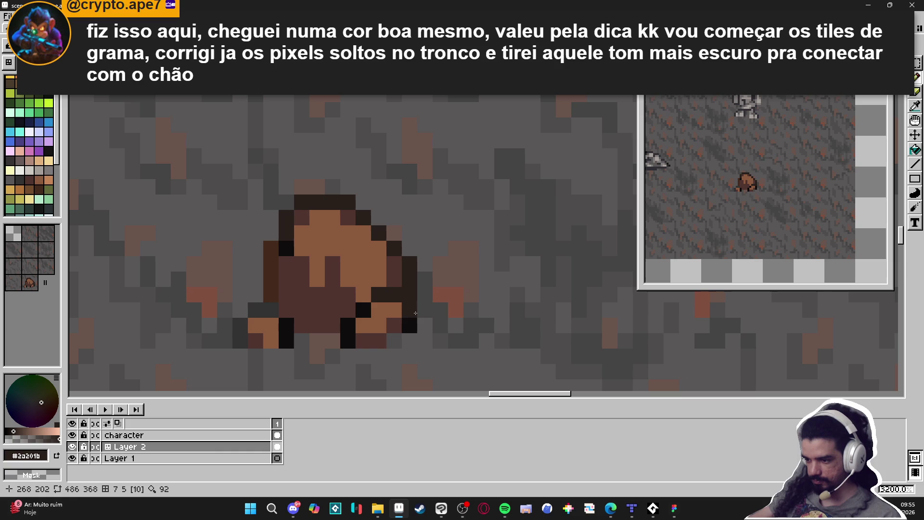
- Undo the right-edge recolour and darken black outline pixels at the stump's lower right and base
key(ctrl+z)
click(364, 309)
click(350, 327)
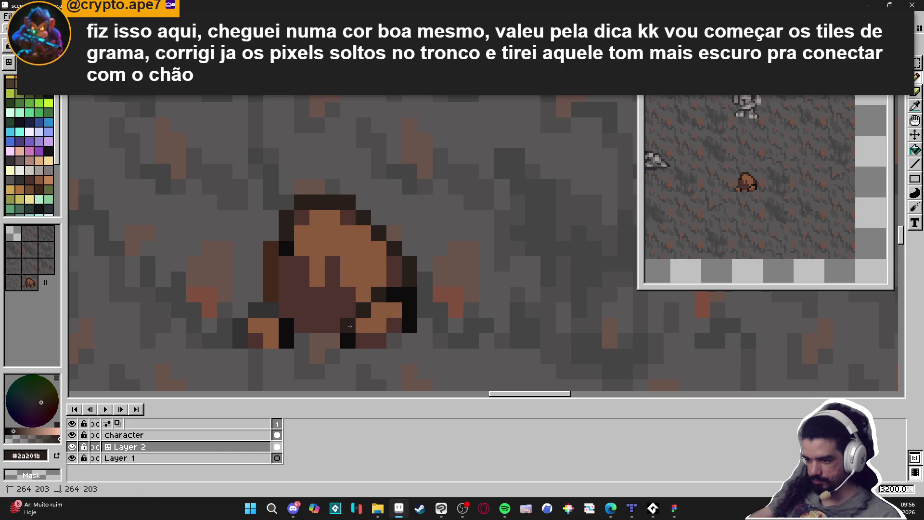
click(348, 341)
click(393, 295)
key(ctrl+z)
- Repaint the stump's lower-left base and left column in dark brown, up to the top-left pixel
mouse_move(286, 326)
mouse_down()
mouse_move(255, 309)
mouse_move(267, 300)
mouse_move(240, 310)
mouse_move(287, 330)
mouse_move(286, 341)
mouse_up()
click(241, 326)
click(241, 341)
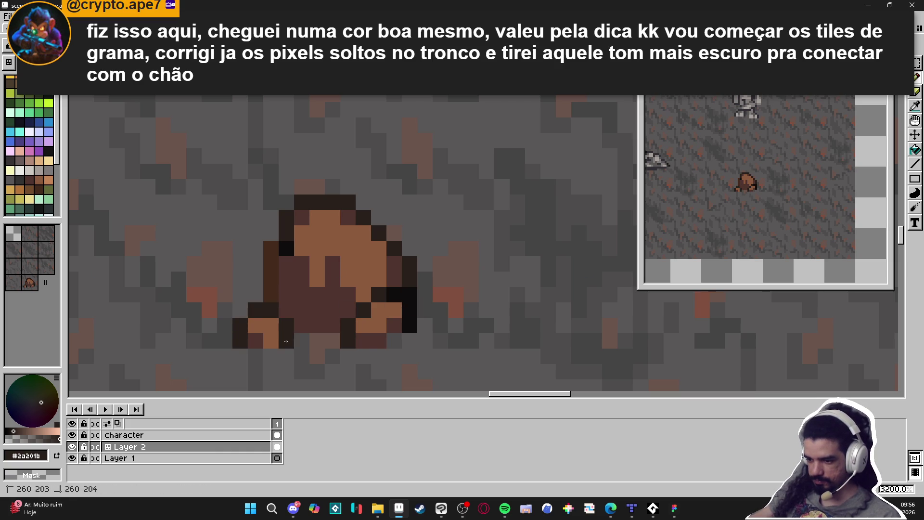
drag(271, 296, 271, 249)
click(287, 248)
- Sample the ground greys and paint lighter grey pixels below and left of the stump
scroll(333, 310, down, 3)
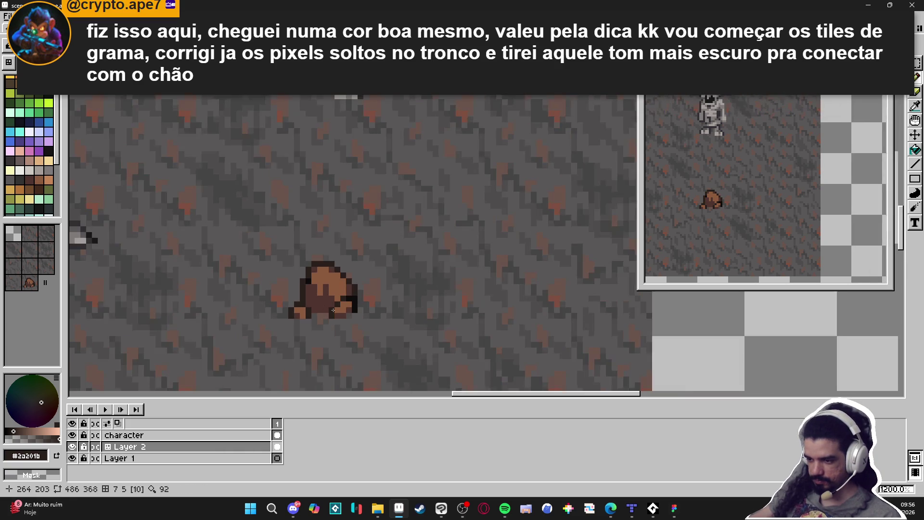
scroll(333, 310, down, 1)
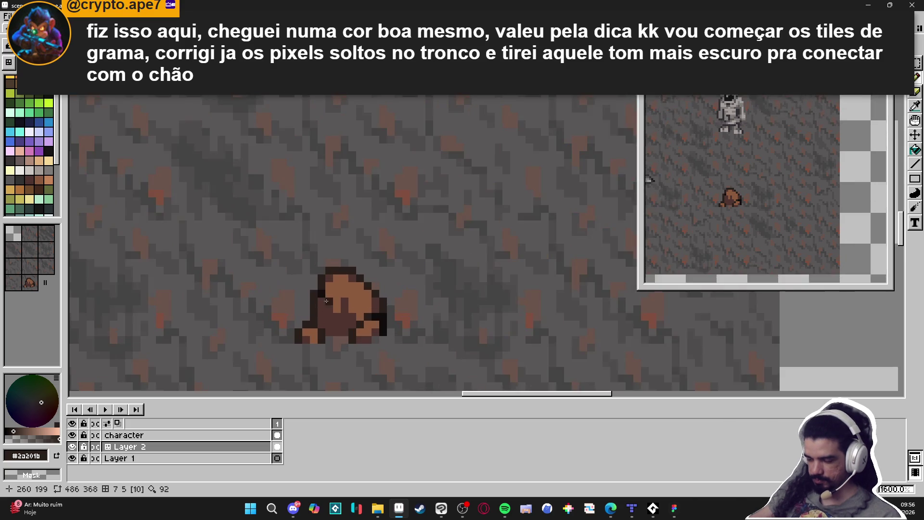
scroll(357, 319, down, 2)
scroll(364, 331, up, 3)
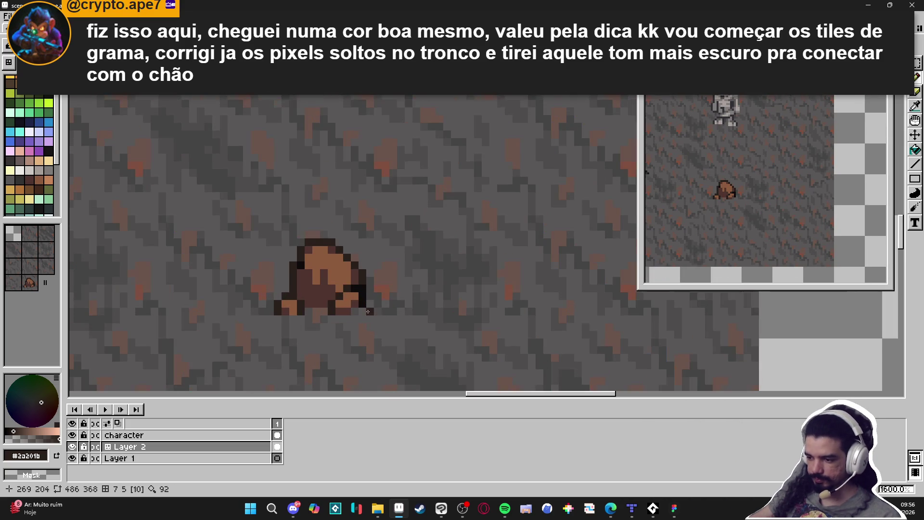
alt+click(386, 302)
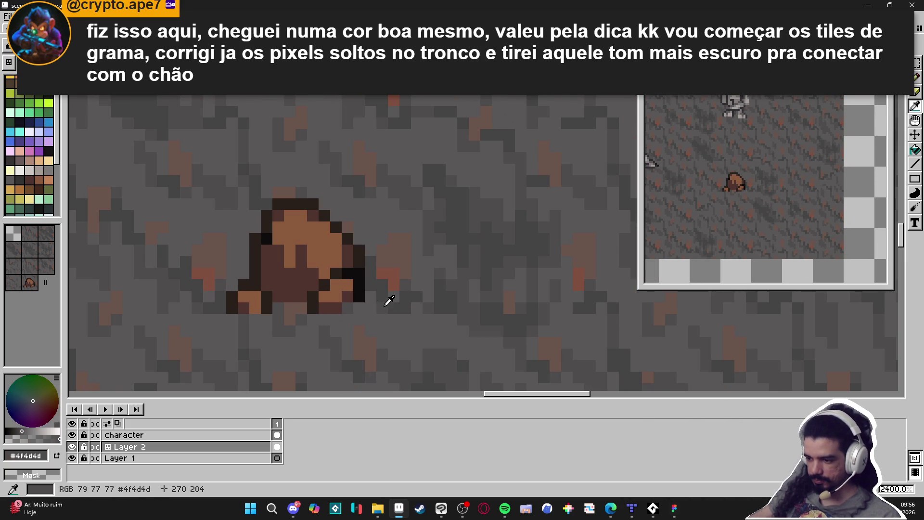
scroll(332, 320, up, 1)
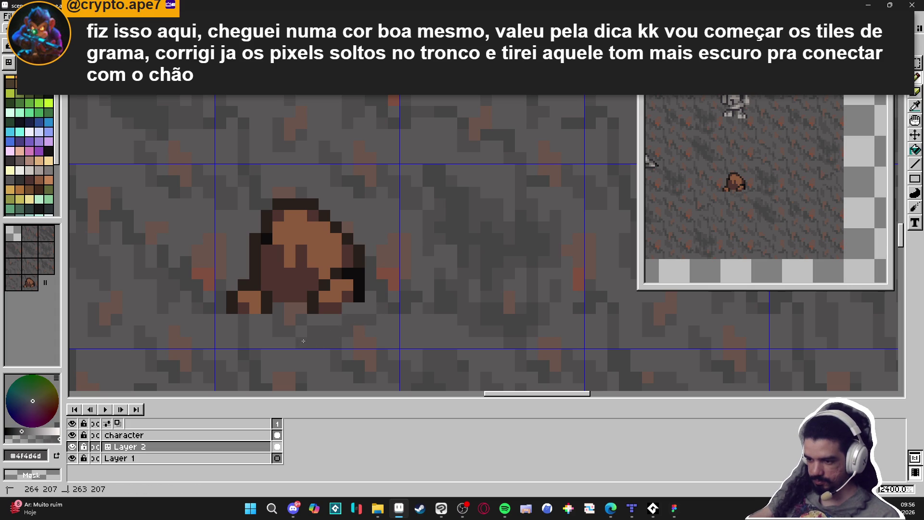
alt+click(308, 321)
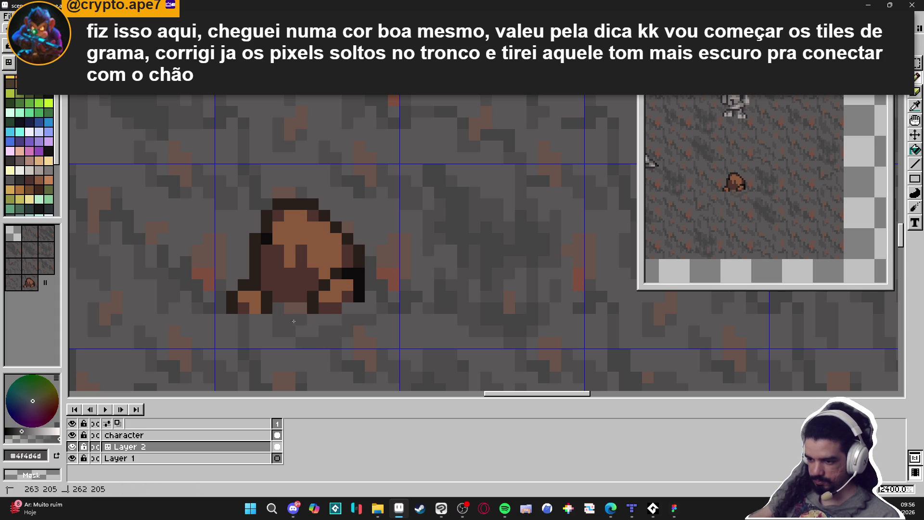
mouse_move(279, 321)
mouse_down()
mouse_move(290, 331)
mouse_move(279, 331)
mouse_up()
alt+click(302, 339)
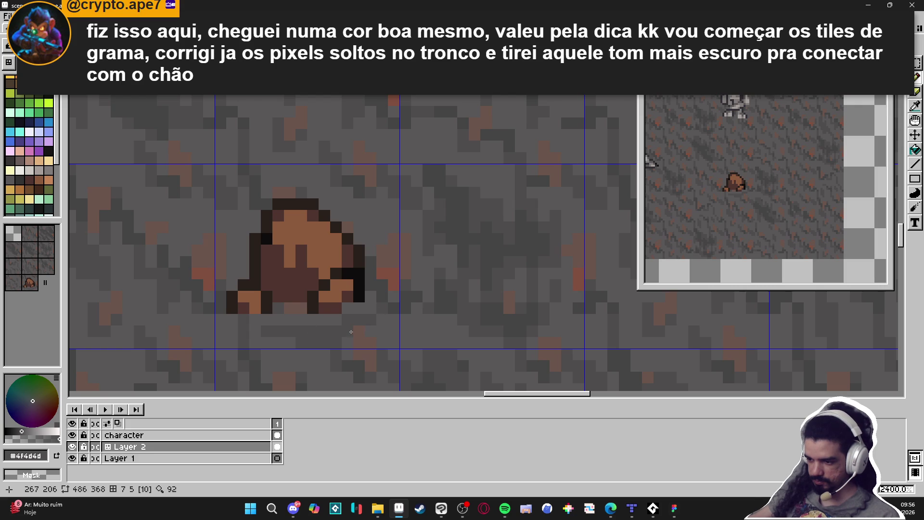
alt+click(379, 307)
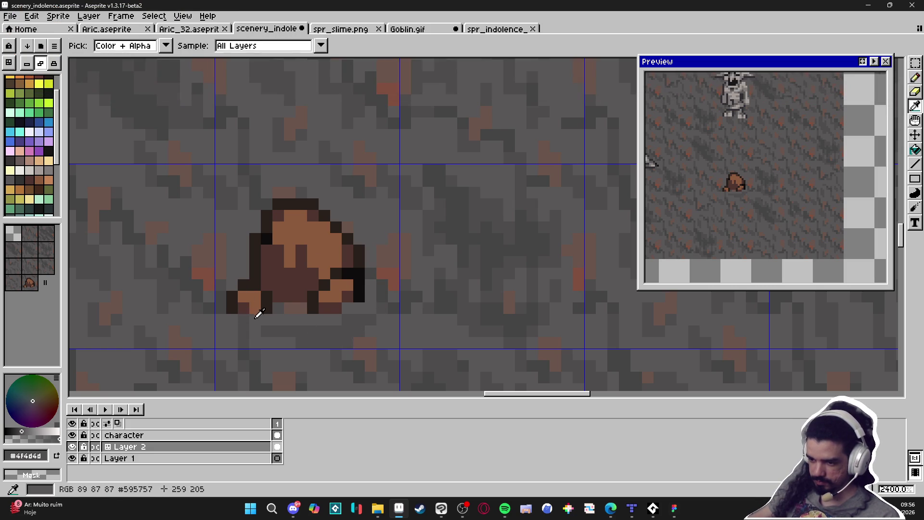
key(alt)
drag(220, 307, 222, 296)
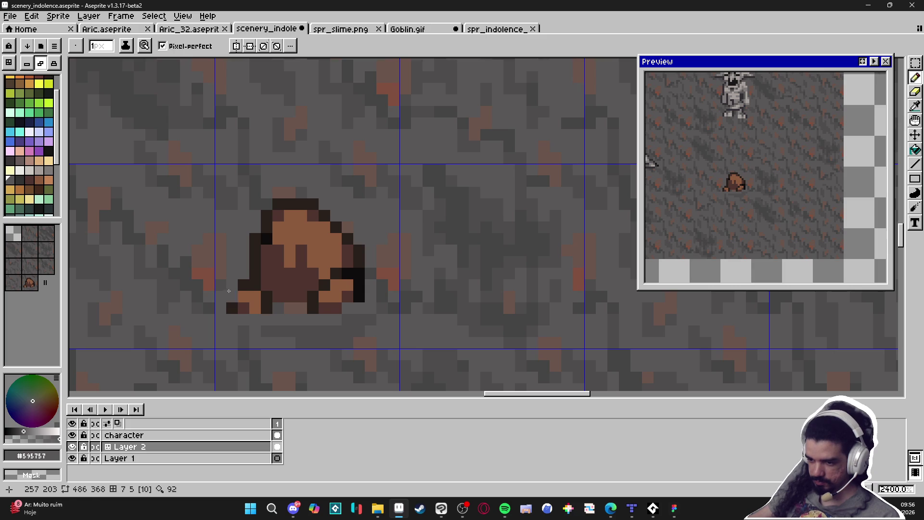
- Sample a darker ground grey and darken a ground pixel left of the stump
alt+click(231, 283)
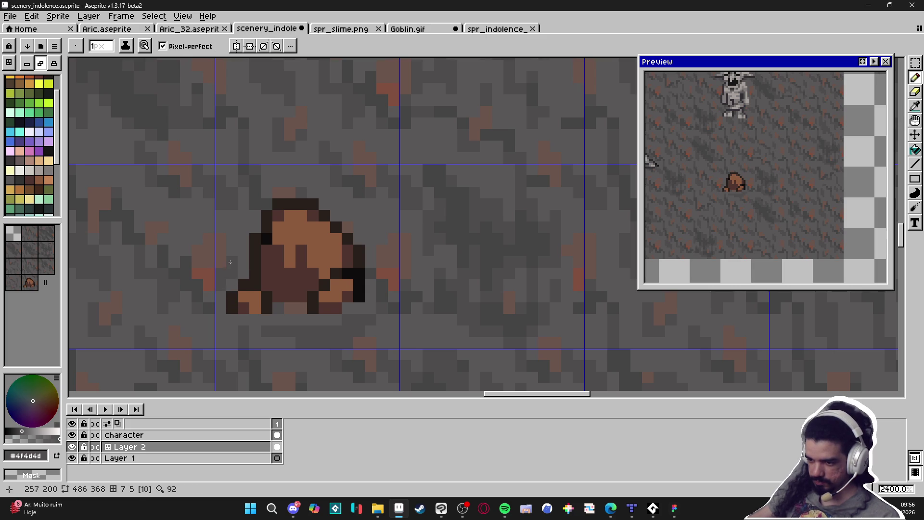
key(alt)
key(alt)
key(alt)
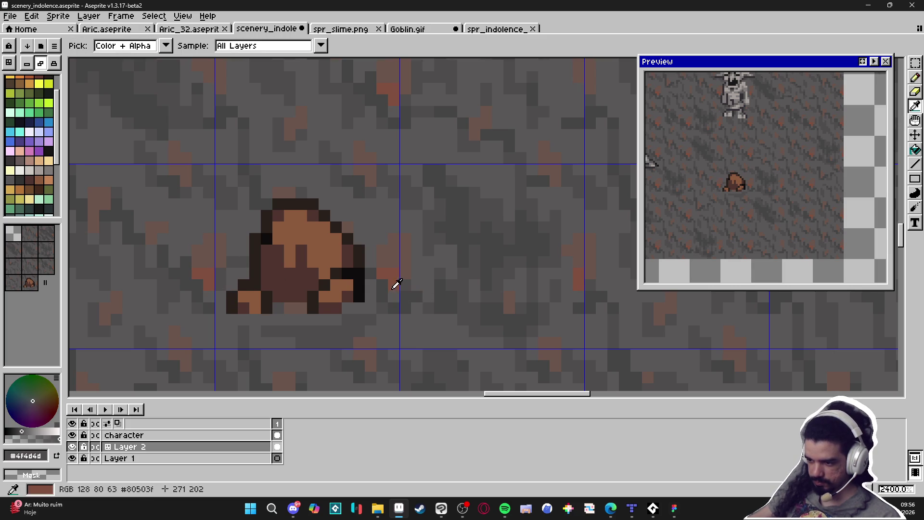
alt+click(224, 272)
click(232, 273)
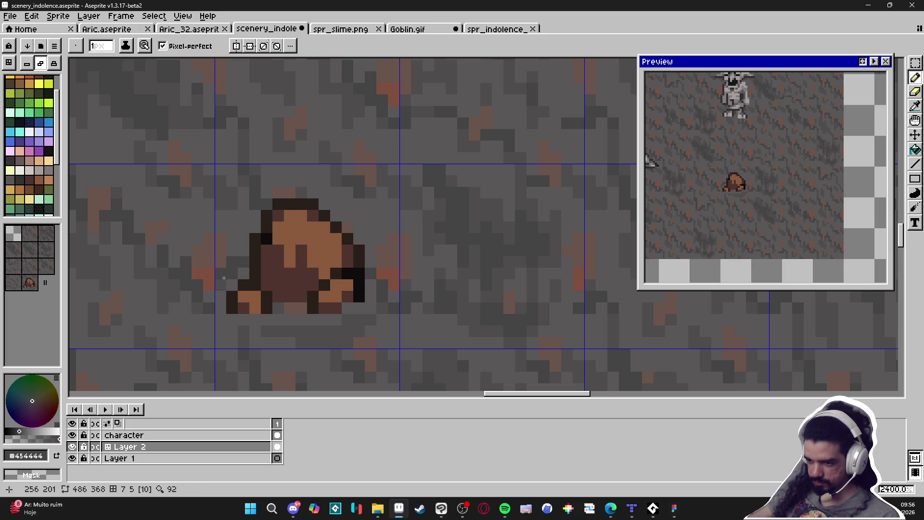
scroll(277, 310, down, 1)
scroll(314, 326, up, 1)
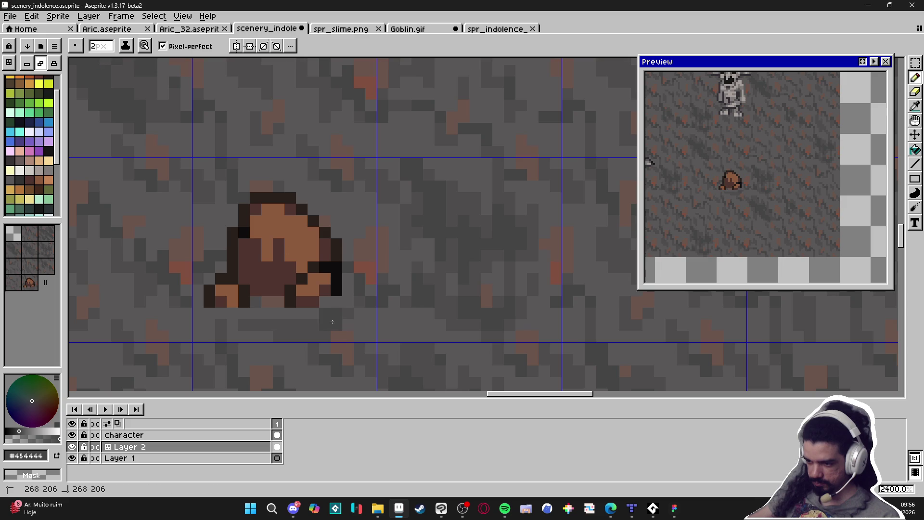
scroll(343, 317, down, 2)
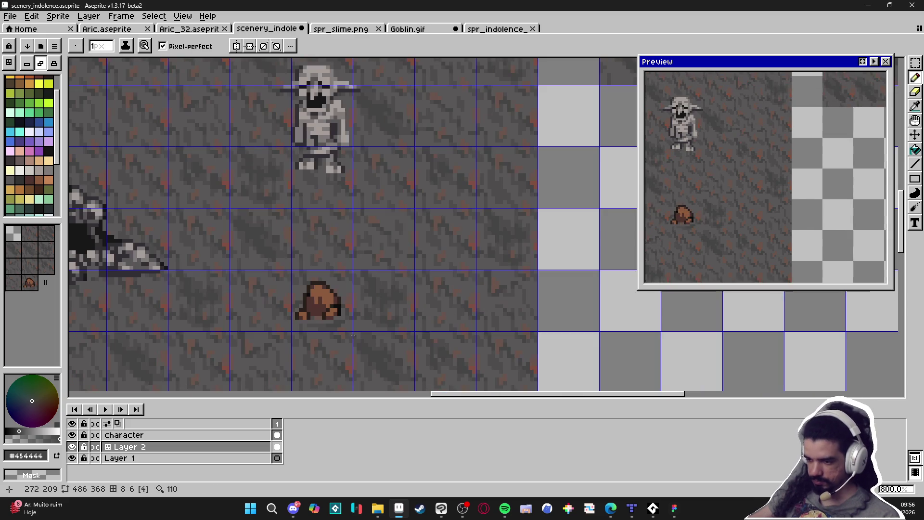
scroll(319, 320, up, 2)
- Paint lighter grey pixels into the stump's edge and top, then undo them
alt+click(320, 320)
click(310, 301)
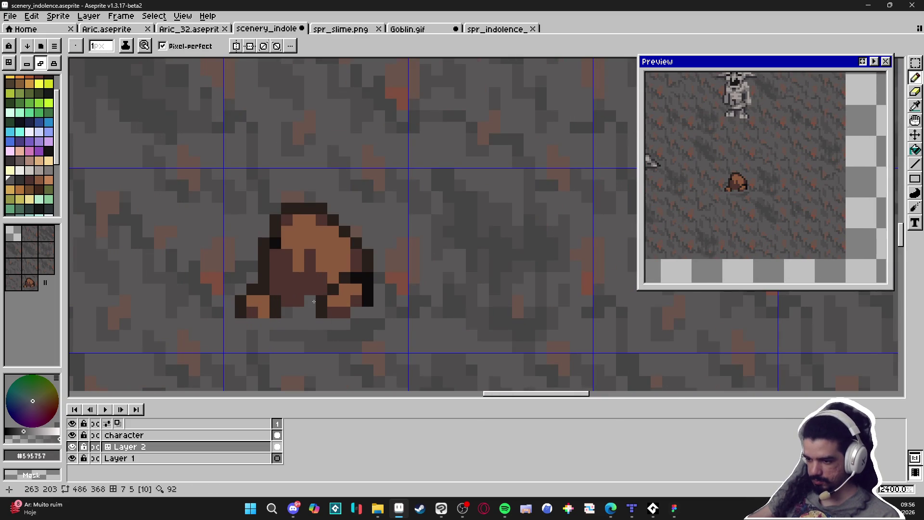
click(310, 289)
click(308, 238)
click(310, 231)
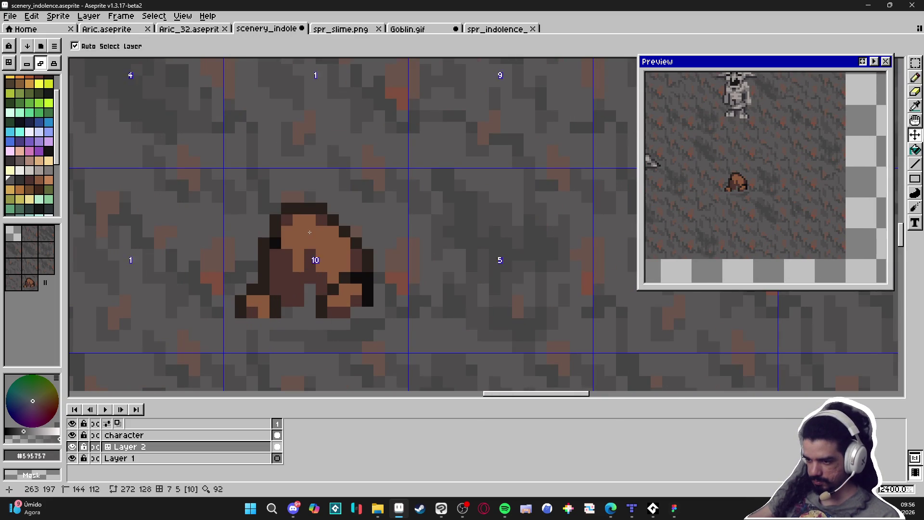
click(299, 208)
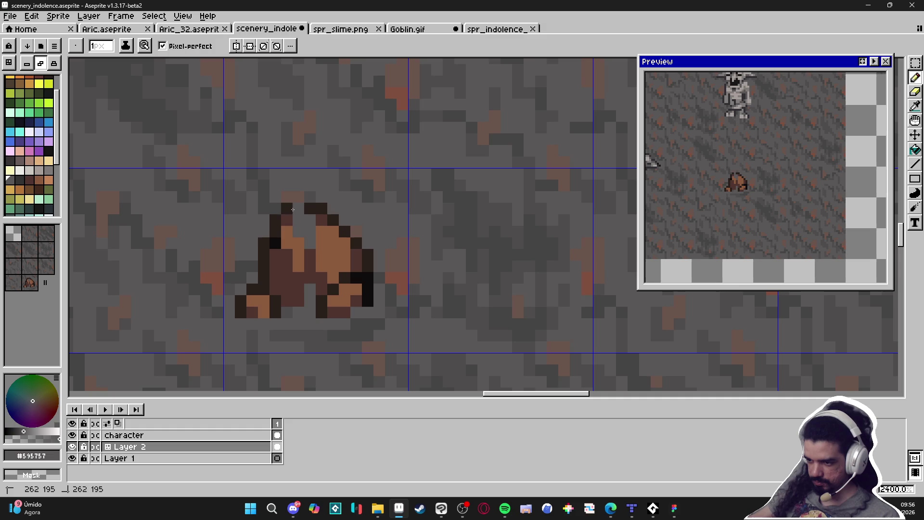
click(287, 208)
click(287, 219)
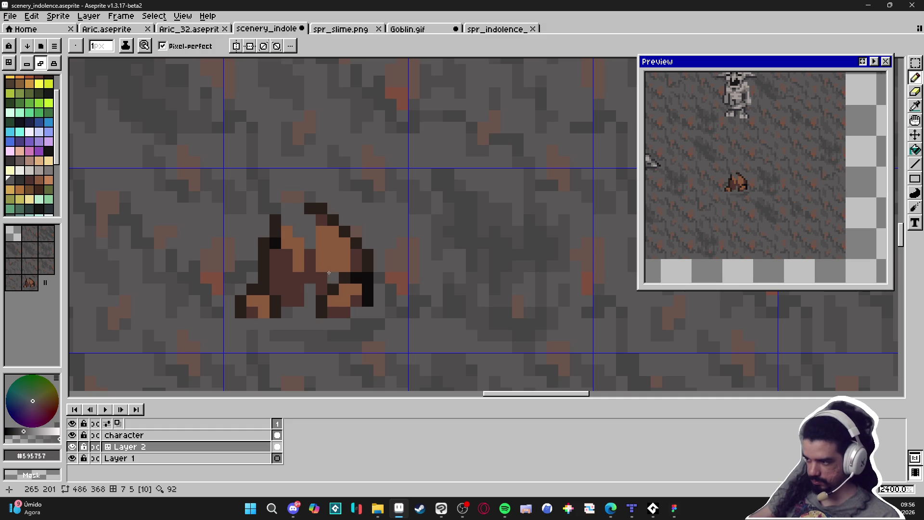
key(ctrl+z)
key(ctrl+z)
key(ctrl+z)
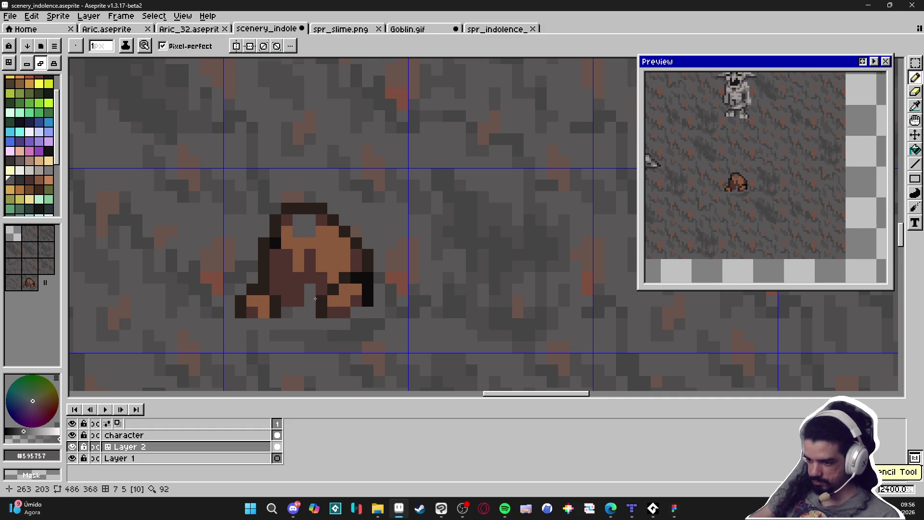
- Sample the stump's dark brown #4f342f and redraw dark pixels along its top edge
scroll(316, 301, up, 1)
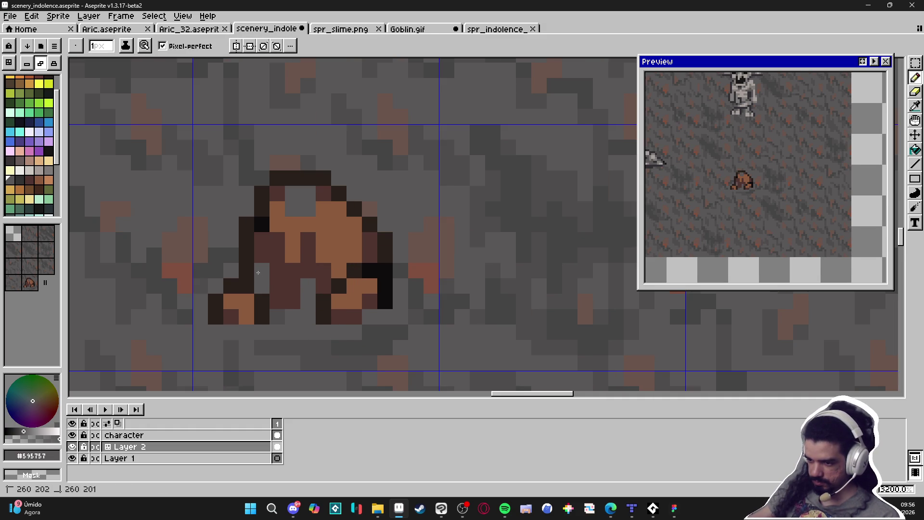
alt+click(302, 215)
alt+click(278, 193)
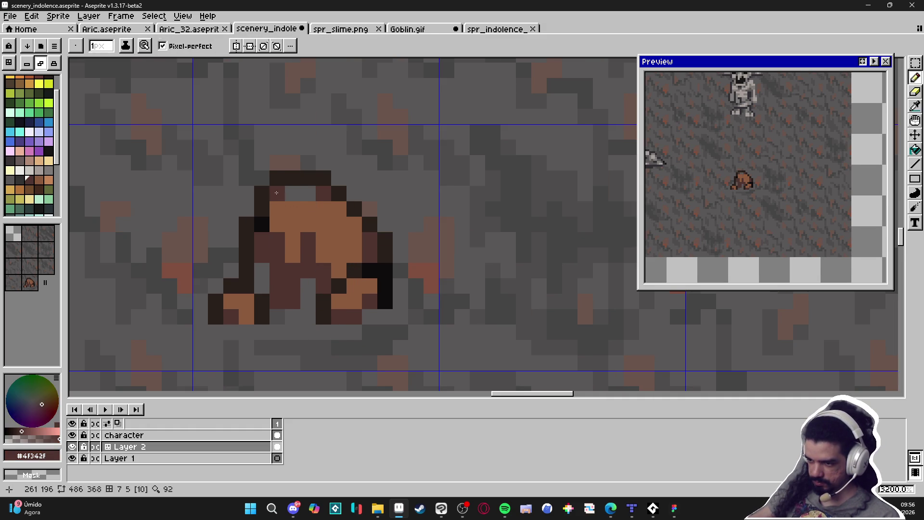
drag(293, 193, 308, 194)
click(278, 209)
scroll(321, 263, down, 3)
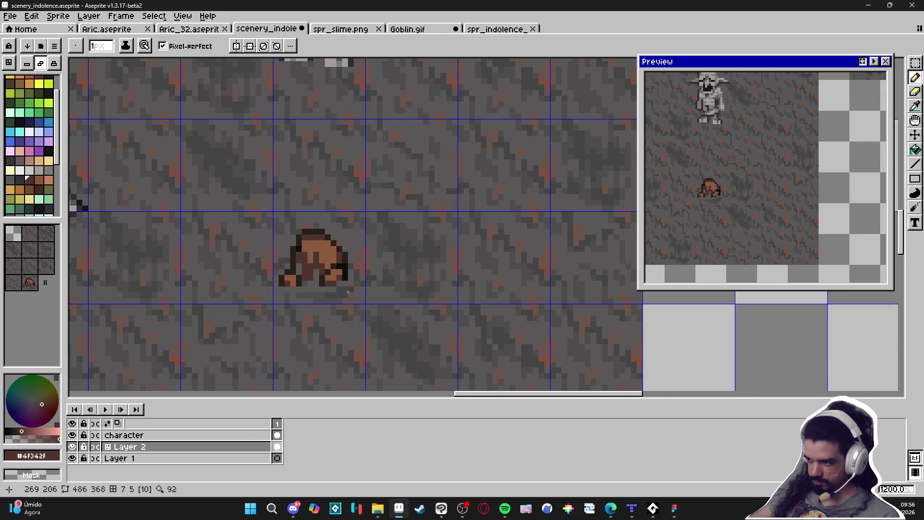
- Sample the dark floor grey #454444 from beside the rock
scroll(343, 289, down, 4)
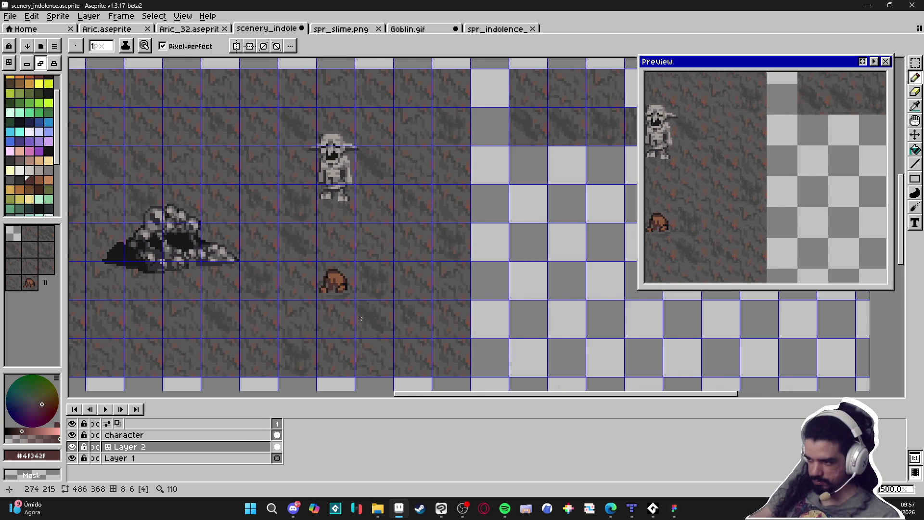
scroll(361, 318, down, 1)
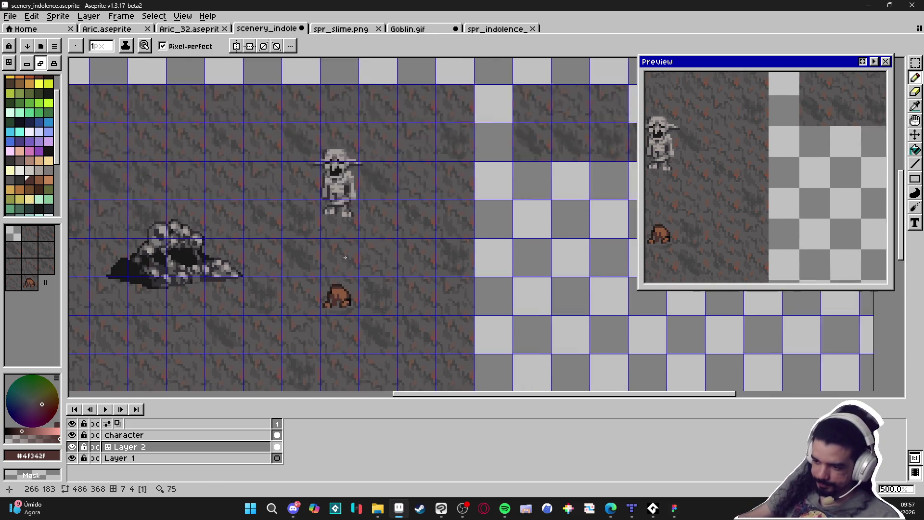
scroll(339, 284, up, 5)
alt+click(441, 299)
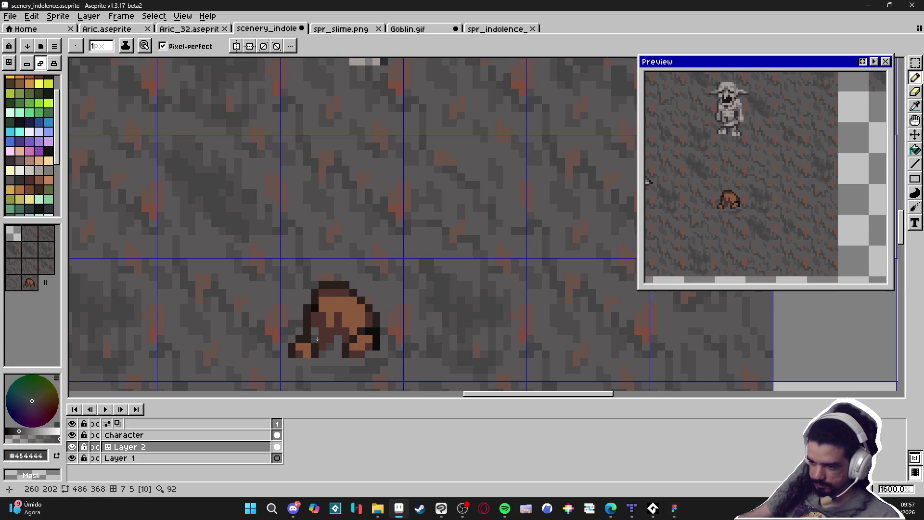
click(313, 334)
scroll(314, 338, down, 3)
scroll(328, 346, up, 2)
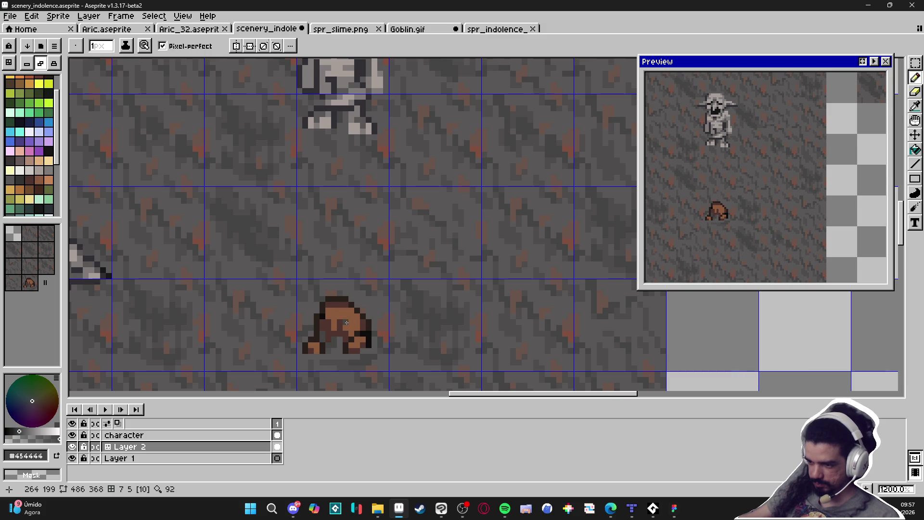
- Bucket-fill the rock's body with darker brown #4f342f, then sample floor grey #595757
key(alt)
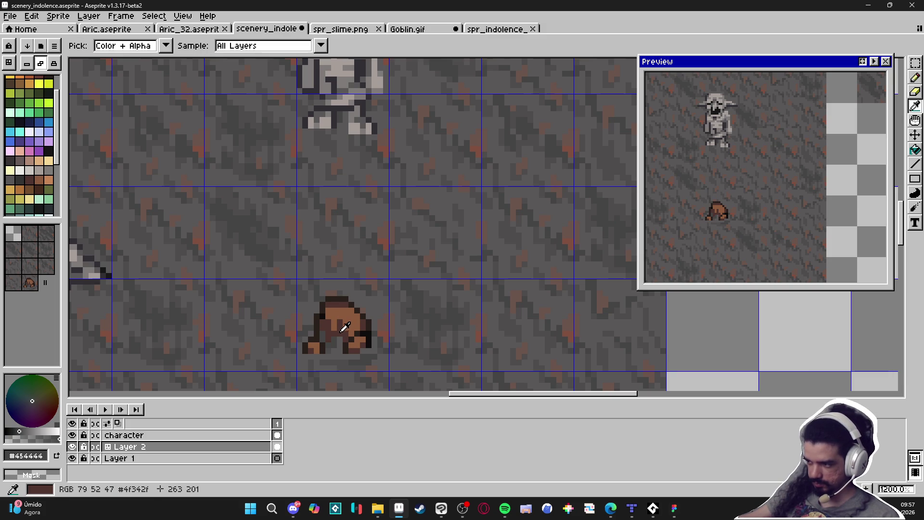
alt+click(344, 327)
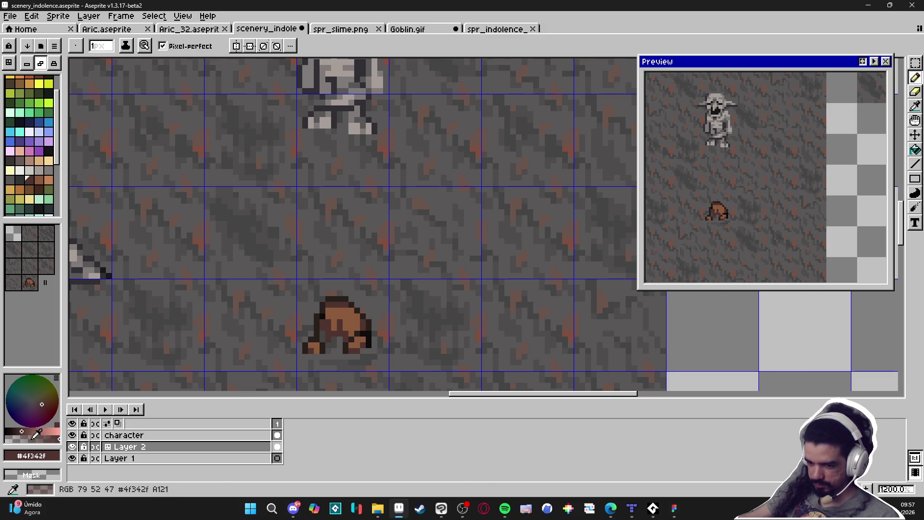
key(g)
click(346, 325)
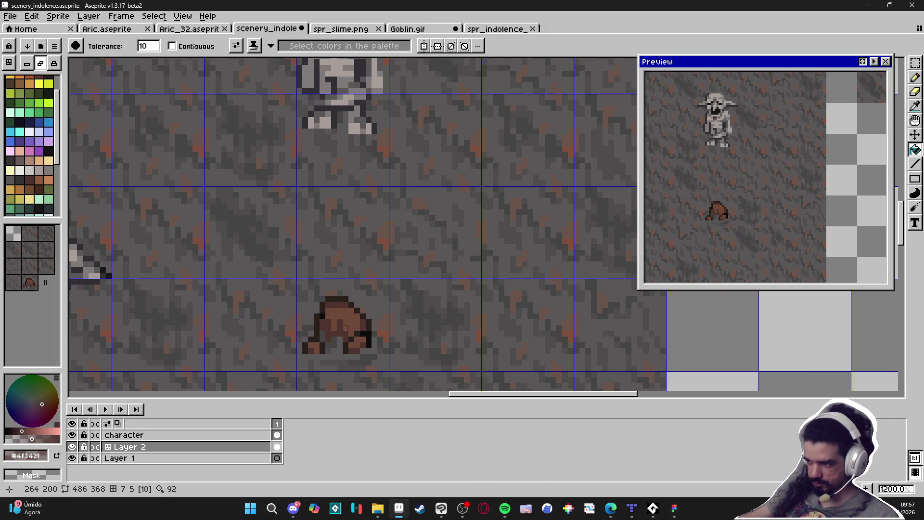
scroll(366, 320, down, 4)
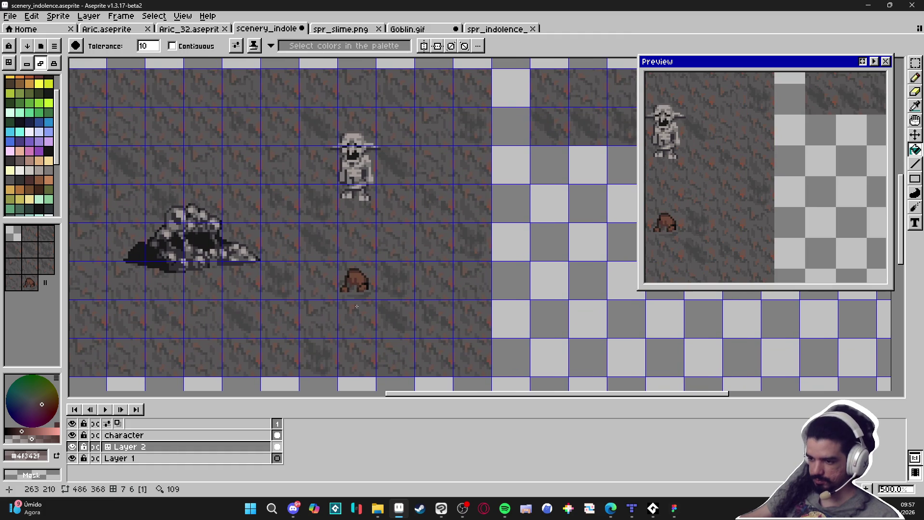
key(b)
scroll(356, 306, up, 7)
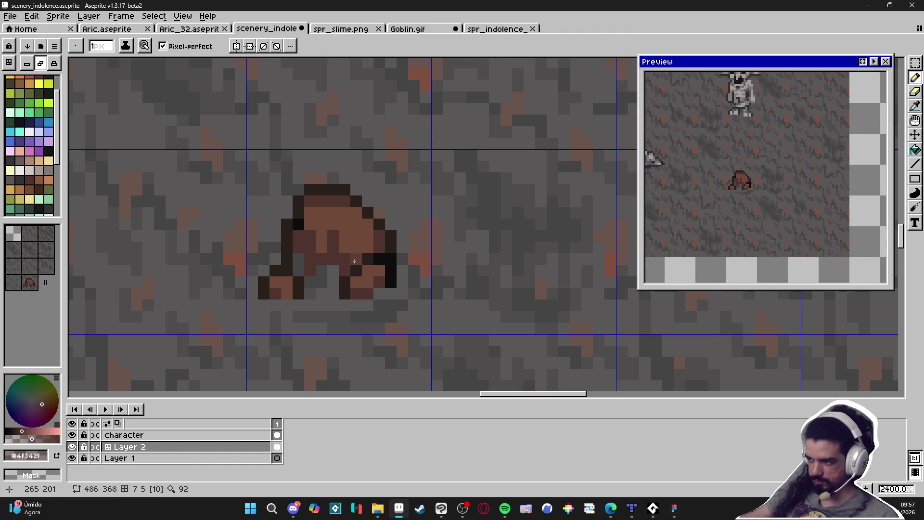
scroll(354, 261, up, 1)
alt+click(342, 293)
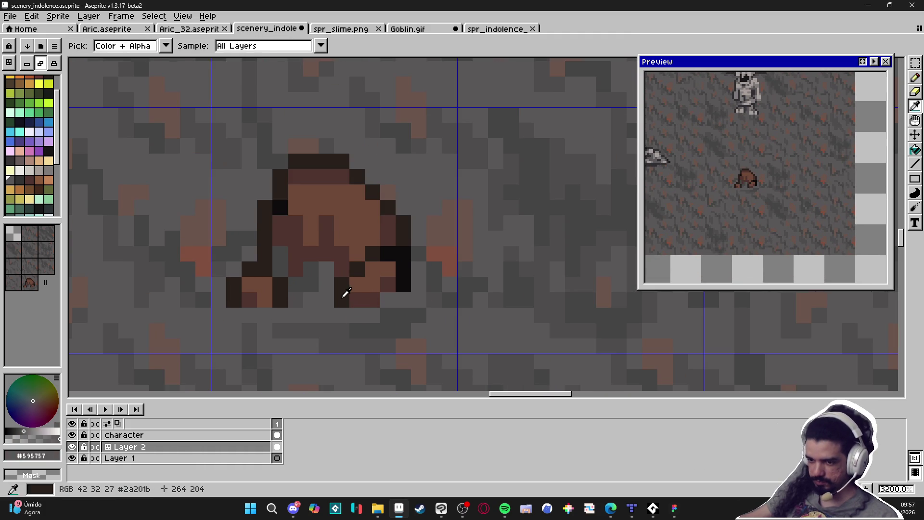
- Paint light-grey pixels on the floor right of the rock's base
click(52, 175)
mouse_move(388, 299)
mouse_down()
mouse_move(403, 299)
mouse_move(361, 318)
mouse_up()
scroll(371, 315, down, 1)
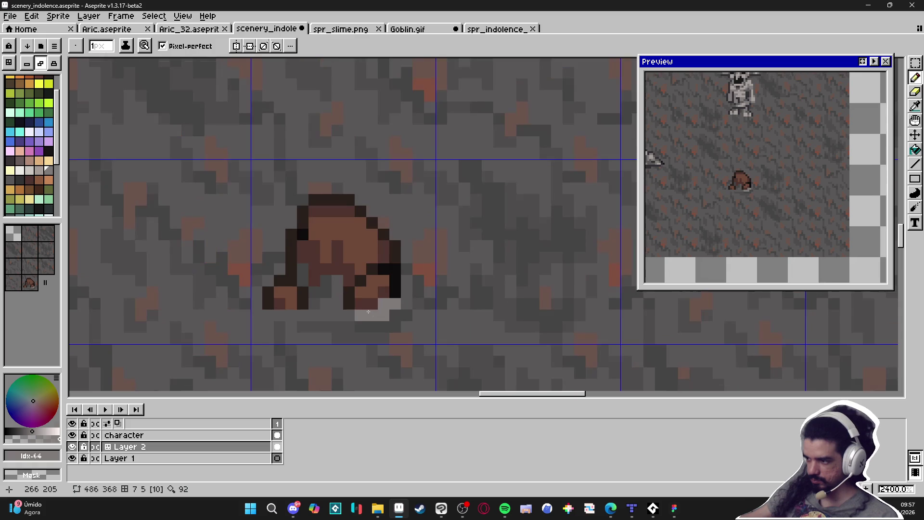
scroll(360, 304, down, 1)
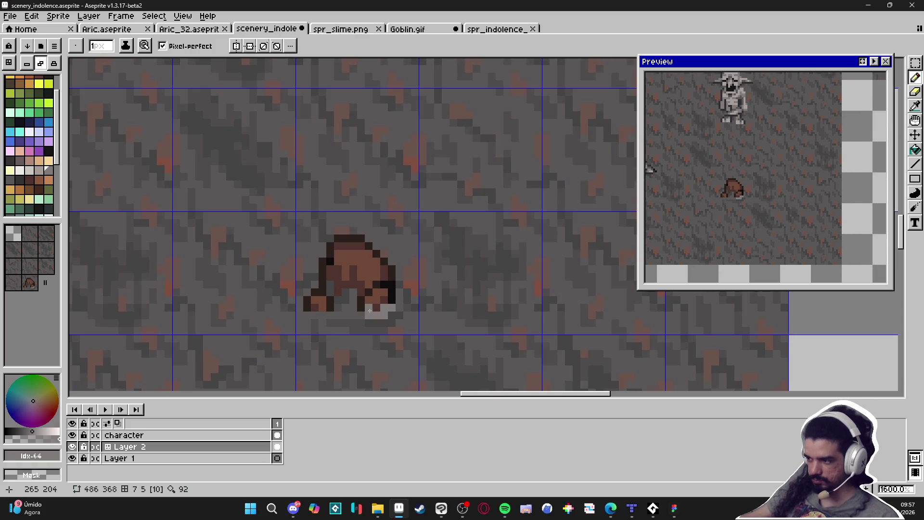
scroll(338, 310, up, 1)
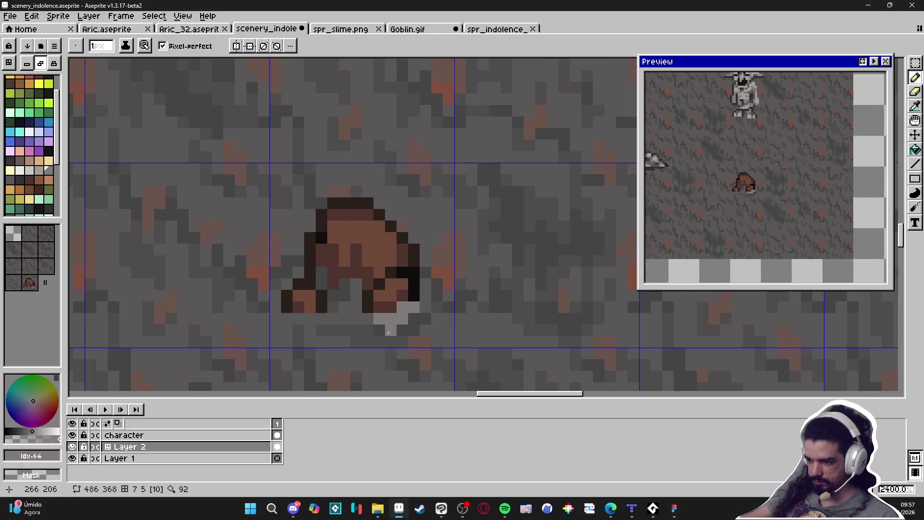
- Sample the rock's browns #6b544c and #80503f and repaint pixels across the rock
alt+click(355, 303)
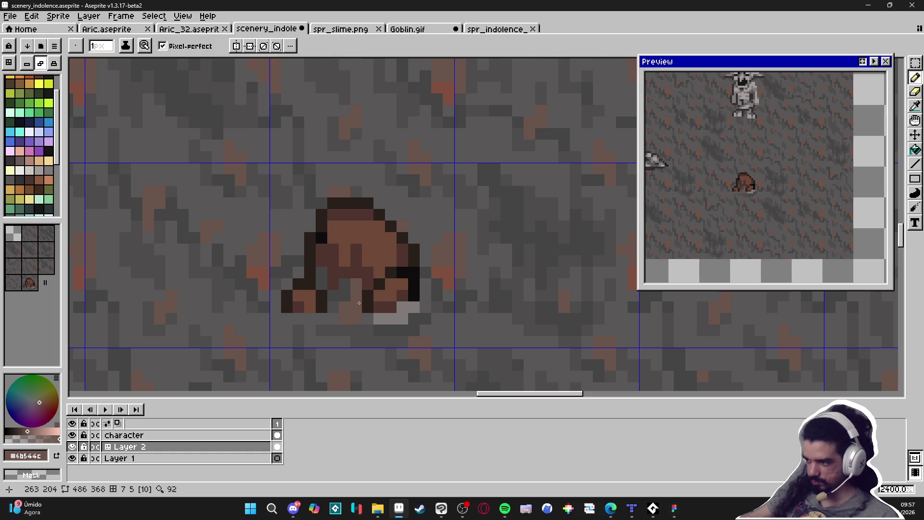
key(ctrl)
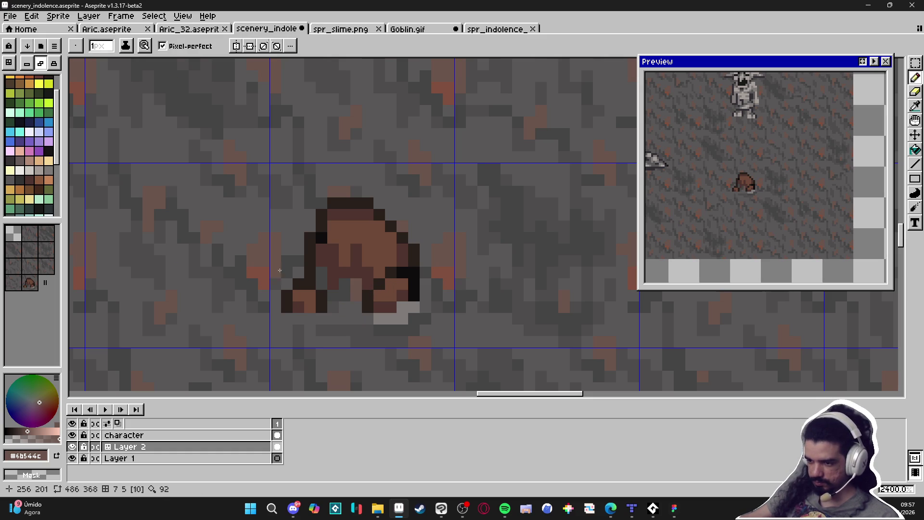
alt+click(272, 275)
alt+click(365, 285)
click(345, 293)
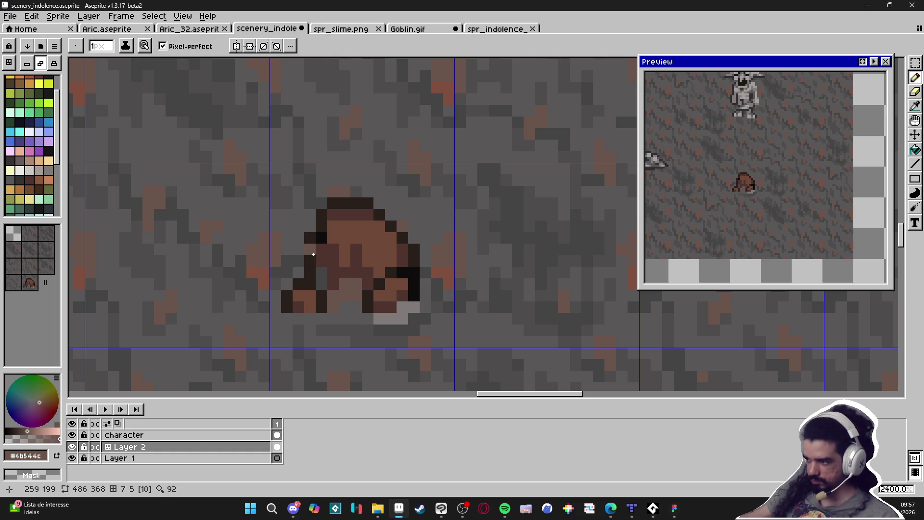
drag(320, 256, 321, 284)
click(357, 264)
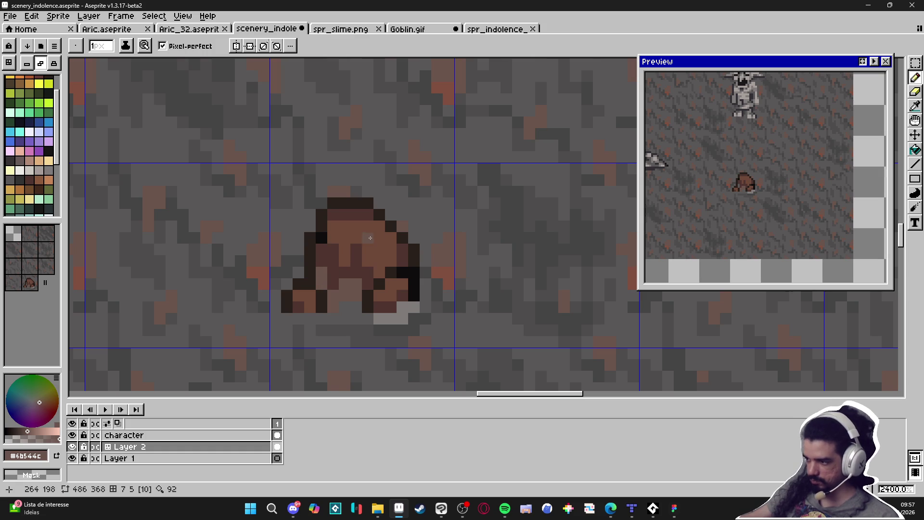
scroll(368, 305, down, 4)
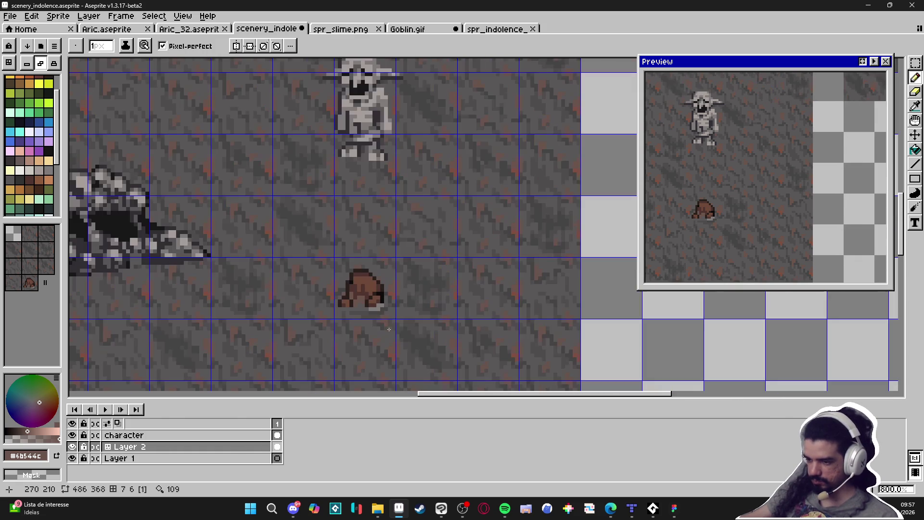
key(v)
key(b)
- Sample light grey #807b7a and add light-grey pixels under the rock
scroll(360, 281, up, 2)
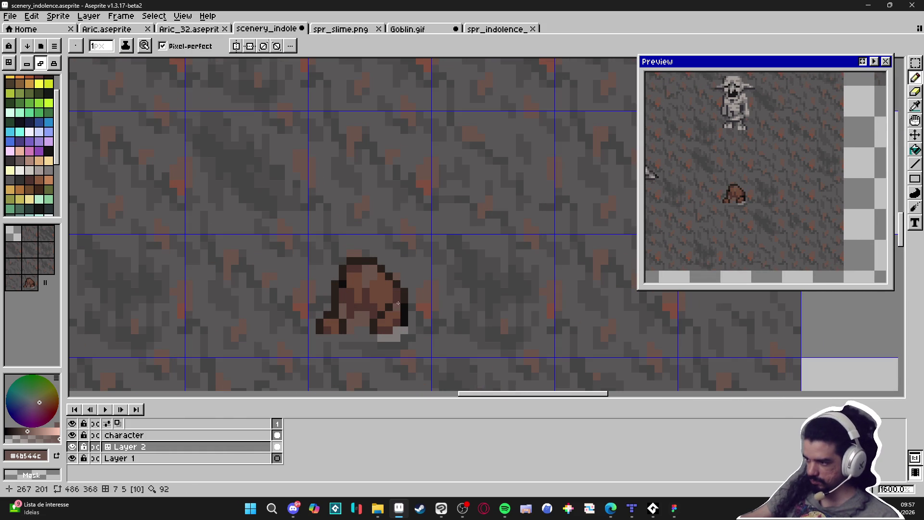
scroll(411, 277, down, 2)
scroll(382, 279, up, 3)
alt+click(384, 283)
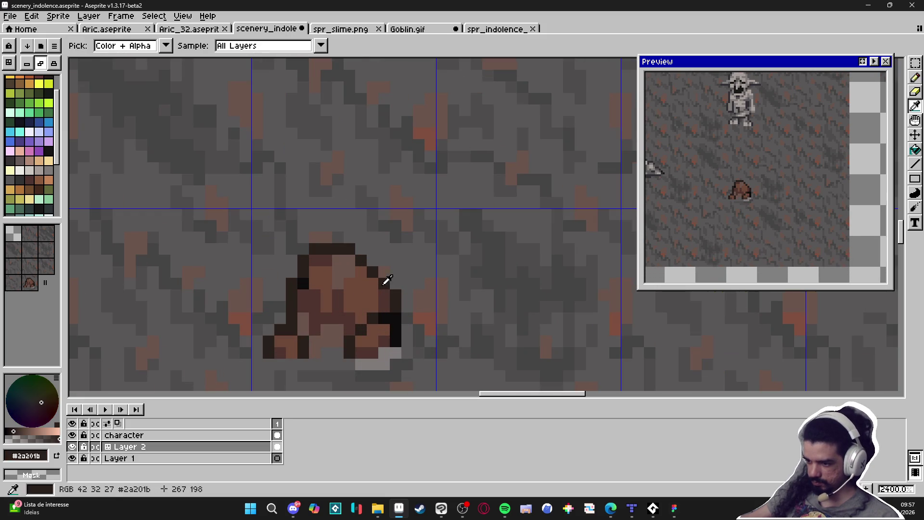
scroll(414, 286, down, 4)
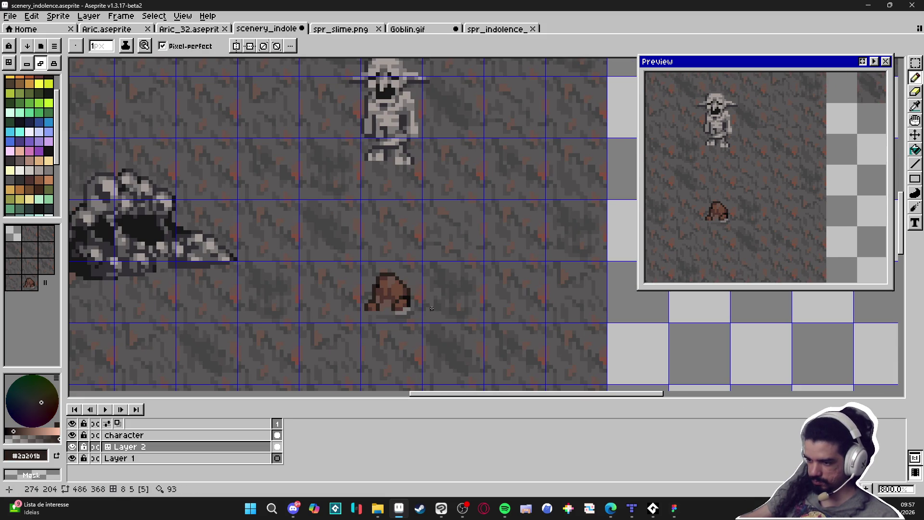
scroll(404, 308, up, 4)
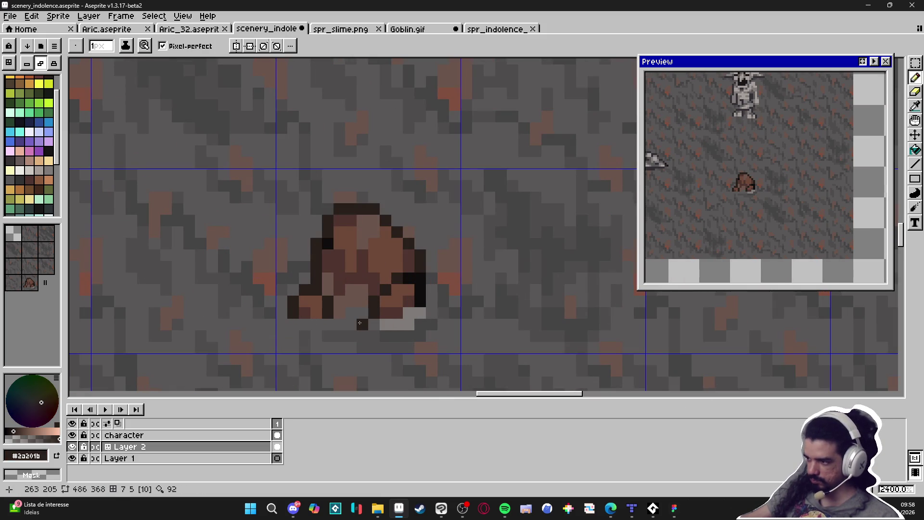
alt+click(402, 322)
click(351, 312)
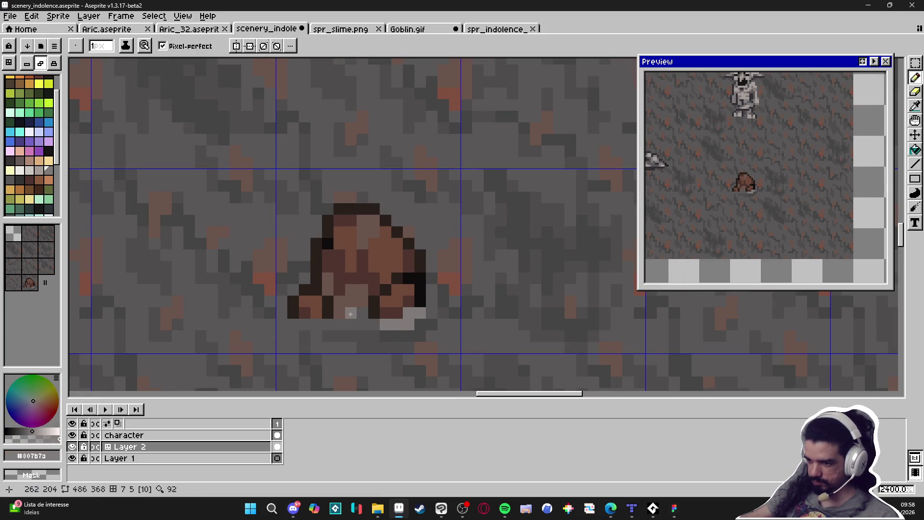
click(352, 324)
click(339, 324)
scroll(399, 338, down, 5)
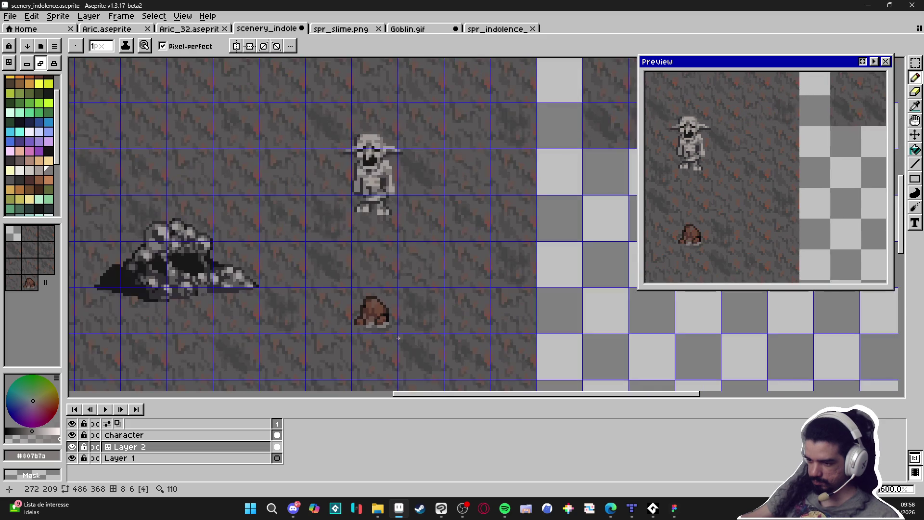
scroll(398, 338, up, 4)
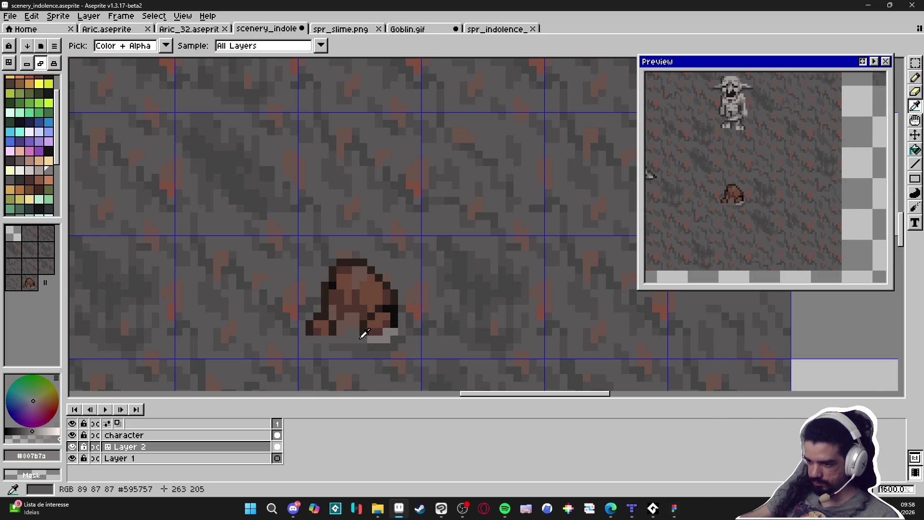
- Darken the light-grey pixels beside the rock's base with #595757 and enlarge the brush to 2 pixels
alt+click(368, 331)
scroll(309, 346, up, 3)
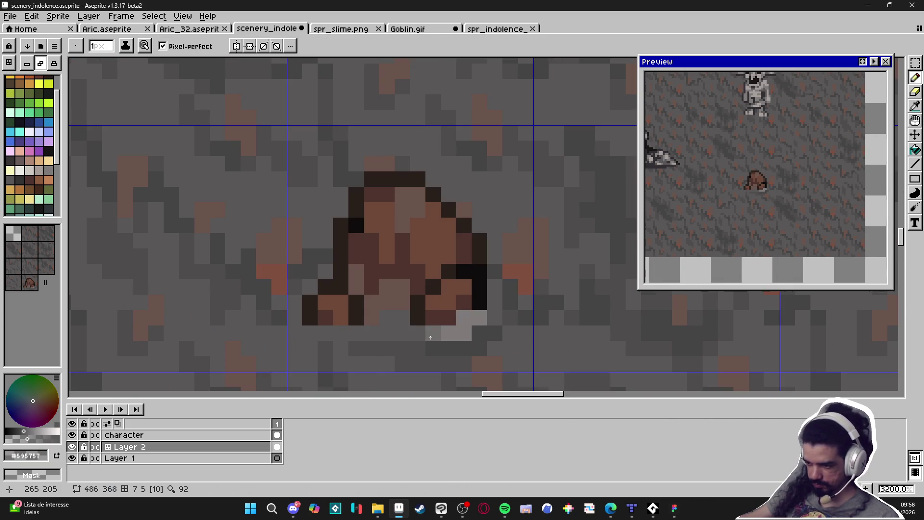
click(464, 318)
click(479, 318)
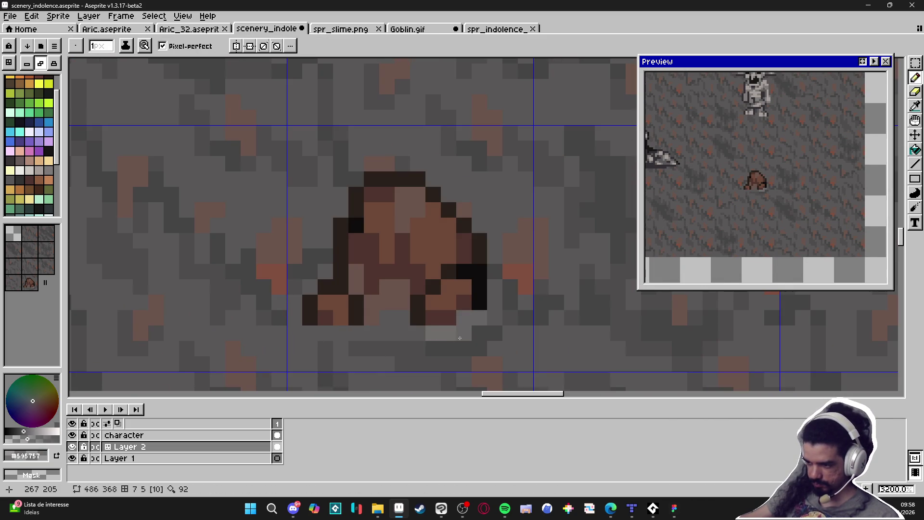
scroll(428, 338, down, 5)
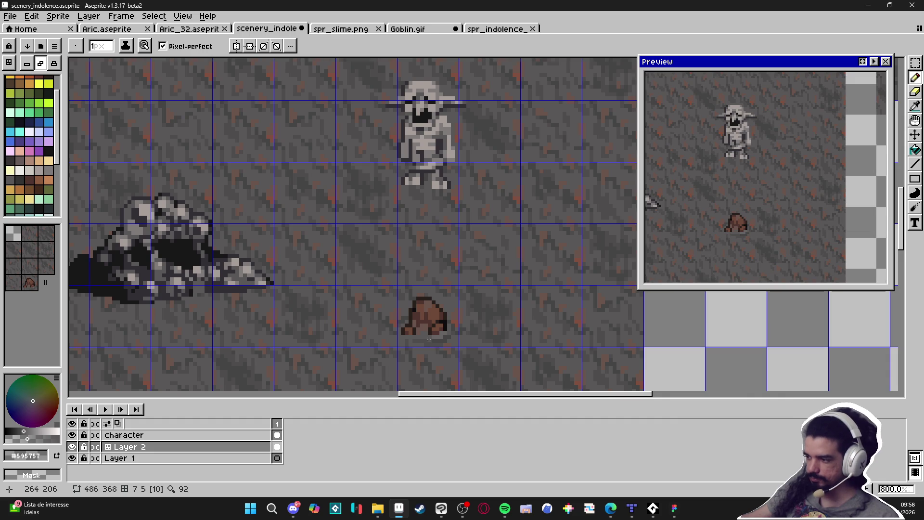
scroll(429, 339, up, 1)
alt+click(438, 340)
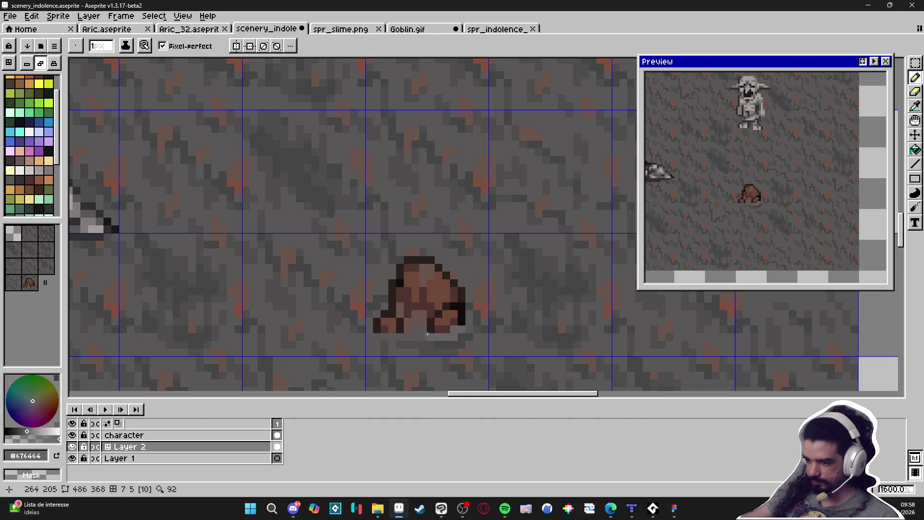
key(plus)
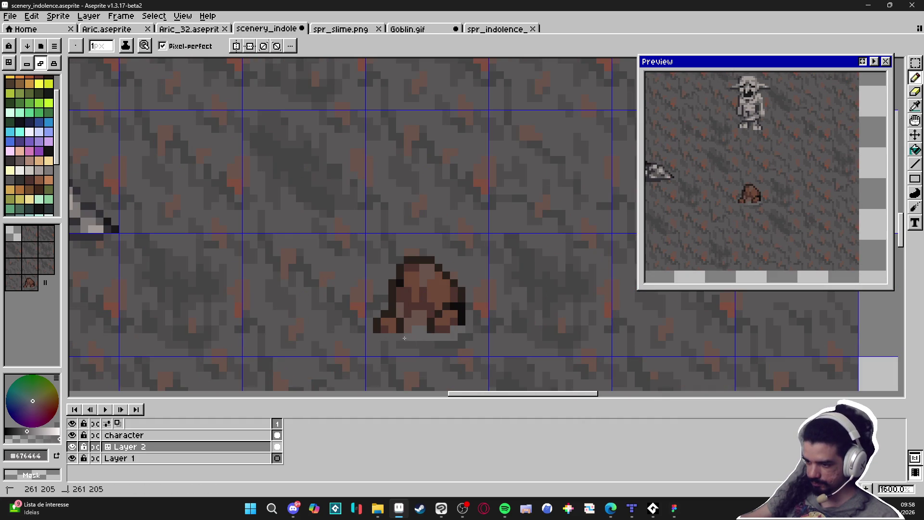
alt+click(433, 332)
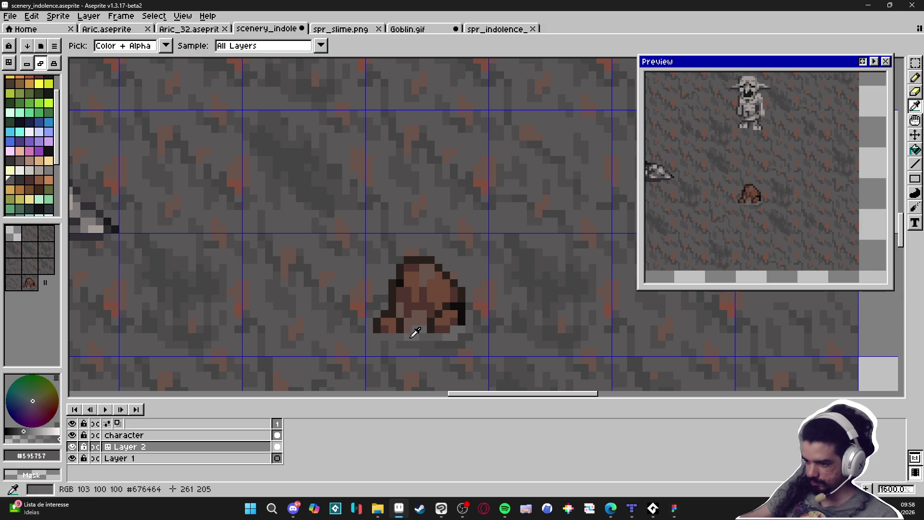
- Sample progressively darker ground greys near the stone
alt+click(413, 324)
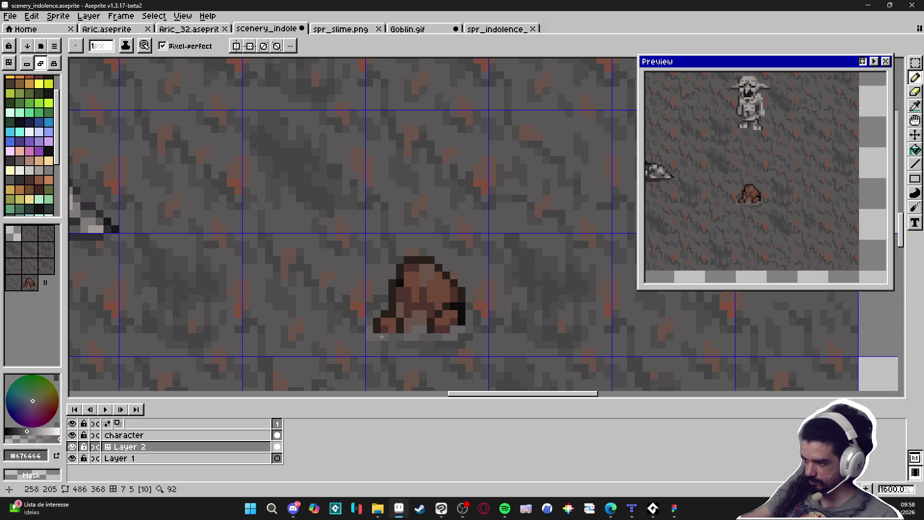
scroll(402, 338, up, 2)
alt+click(374, 356)
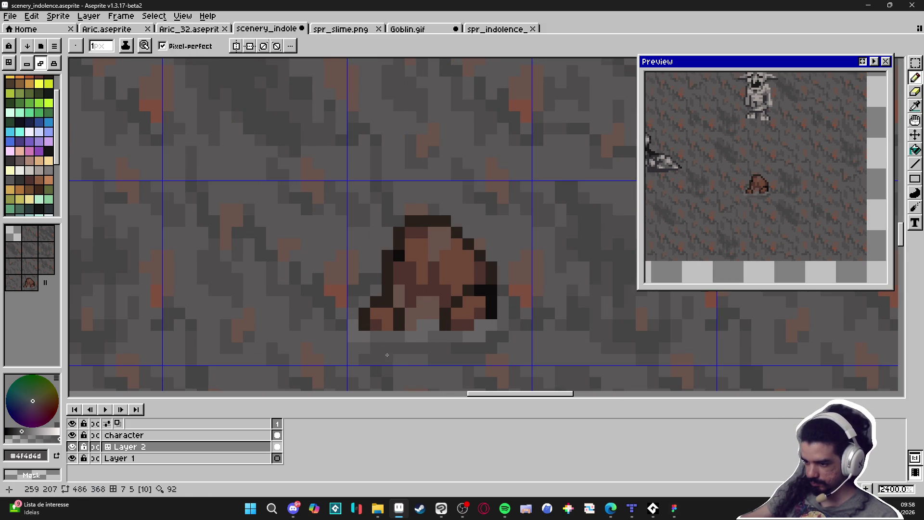
alt+click(390, 349)
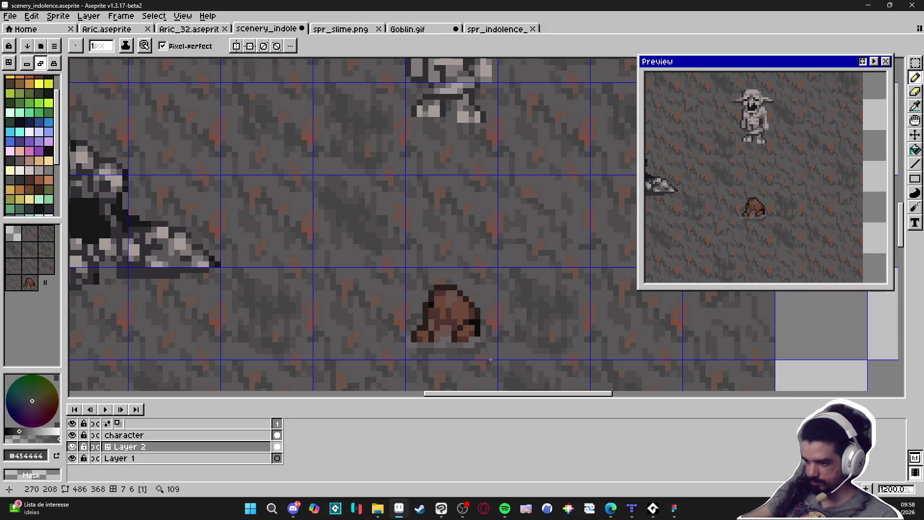
scroll(477, 347, up, 1)
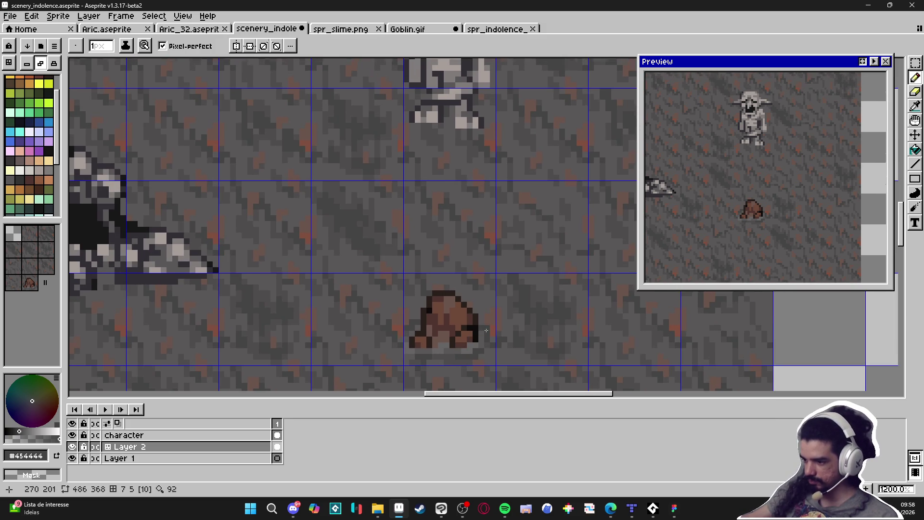
scroll(486, 331, up, 3)
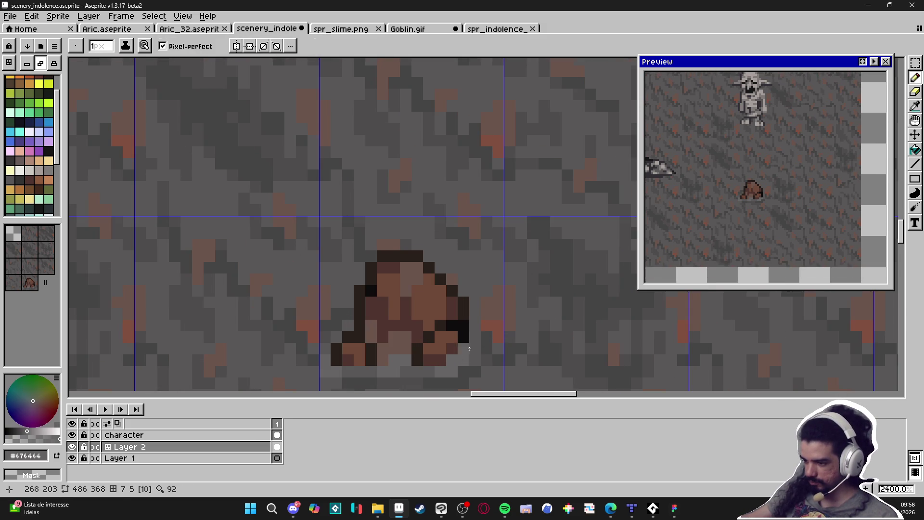
scroll(501, 361, down, 5)
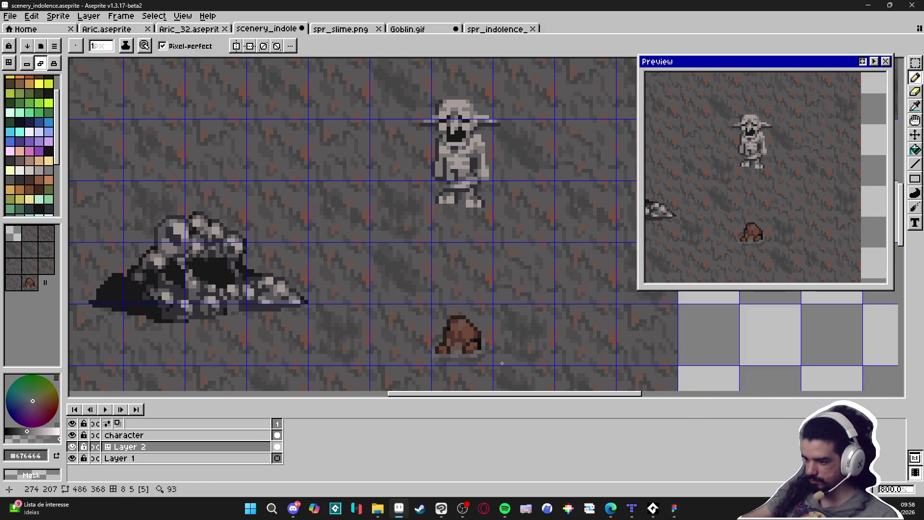
scroll(498, 357, down, 4)
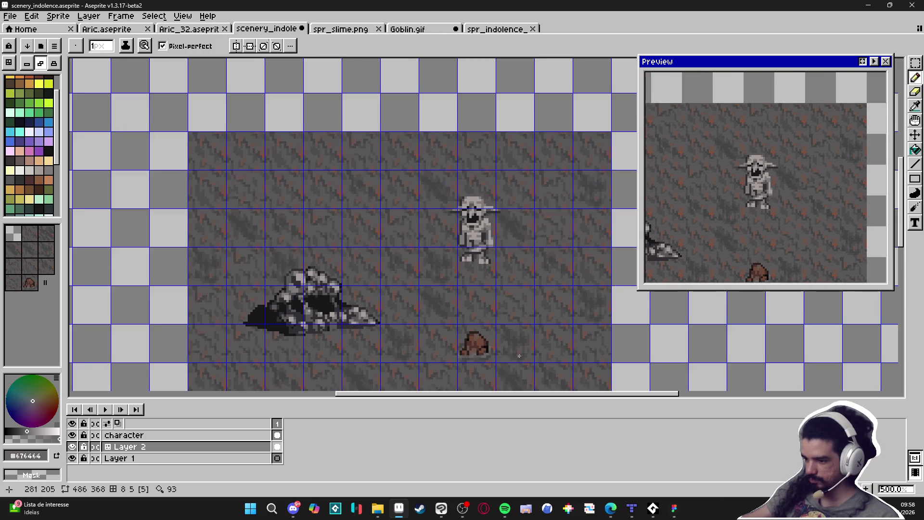
scroll(481, 337, up, 2)
scroll(635, 383, down, 2)
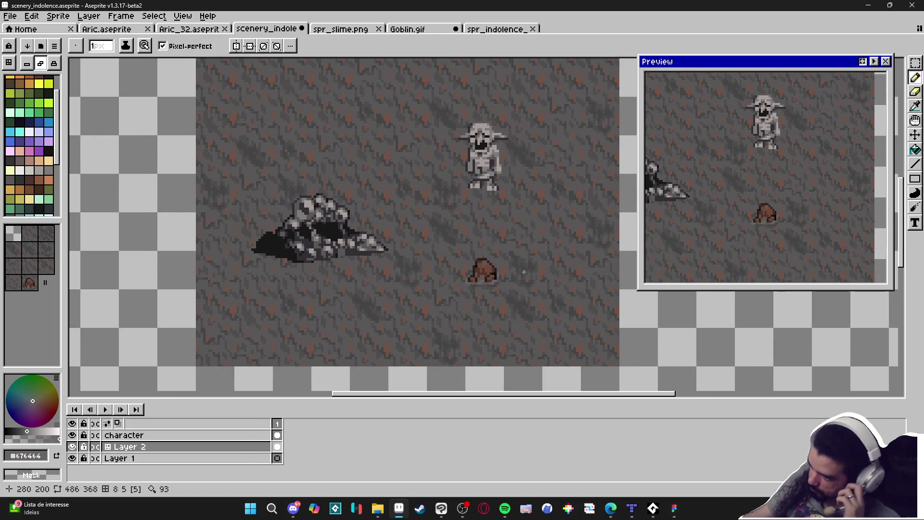
scroll(462, 284, up, 6)
- Eyedrop the ground grey next to the stone and show the tile grid
key(i)
click(445, 272)
key(ctrl+apostrophe)
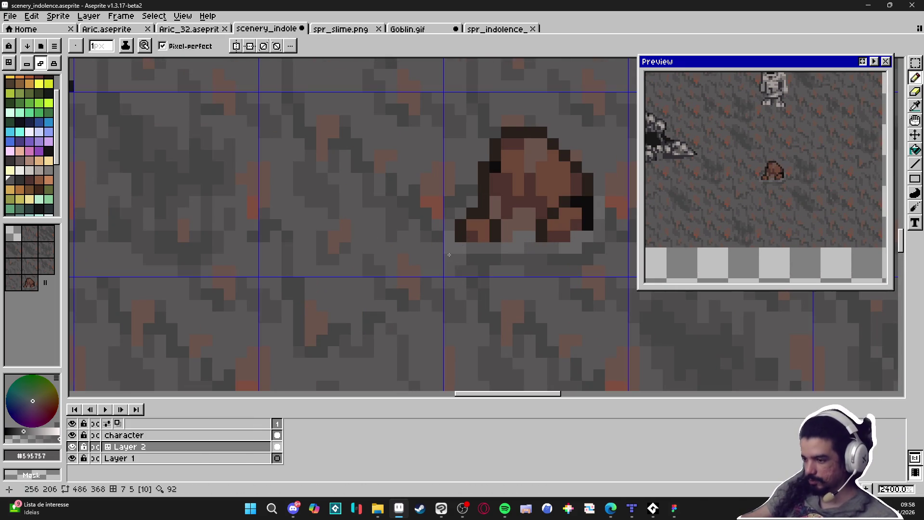
scroll(449, 252, down, 6)
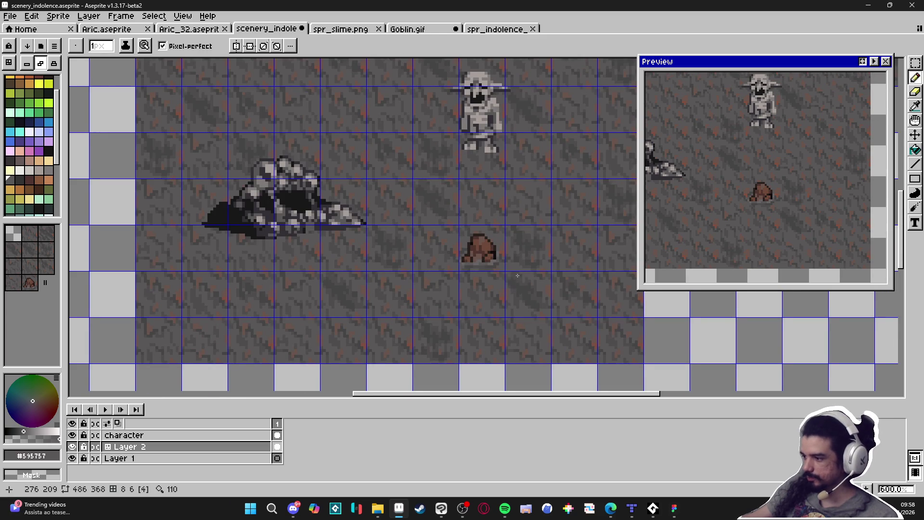
drag(517, 275, 488, 301)
scroll(544, 332, down, 1)
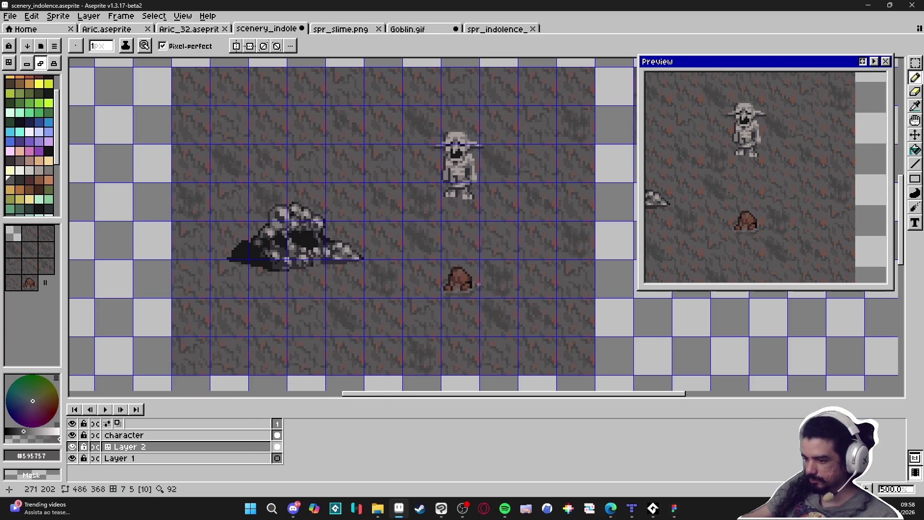
scroll(463, 283, up, 7)
- Eyedrop dark brown #4F342F and paint darker pixels along the stone's left edge
alt+click(463, 283)
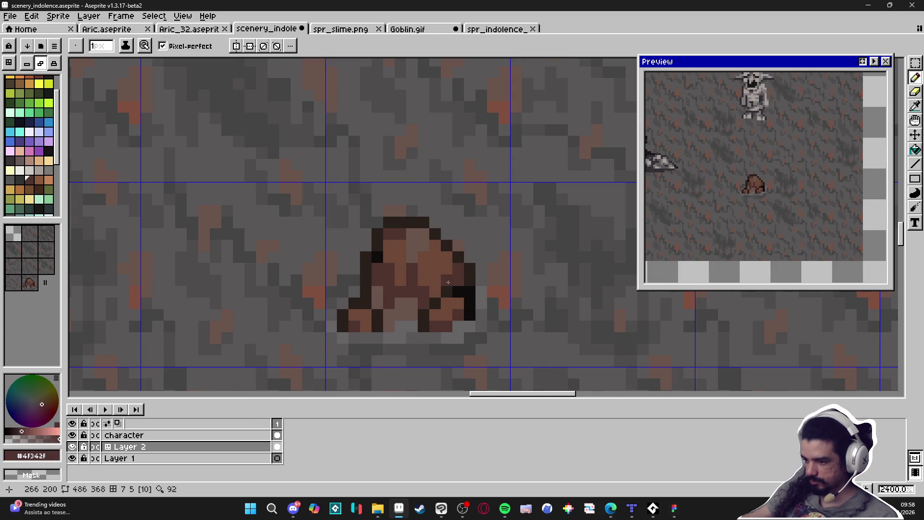
click(435, 280)
alt+click(433, 285)
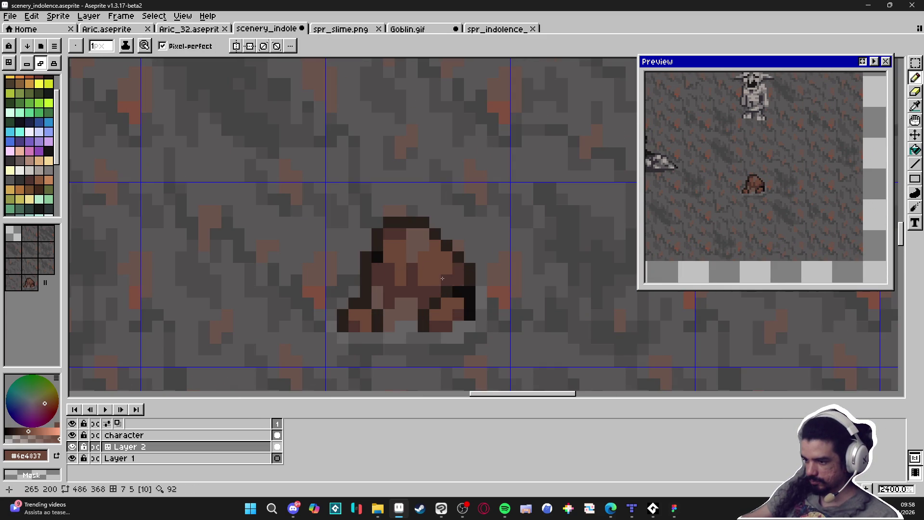
click(458, 269)
alt+click(469, 268)
click(438, 246)
scroll(457, 246, down, 5)
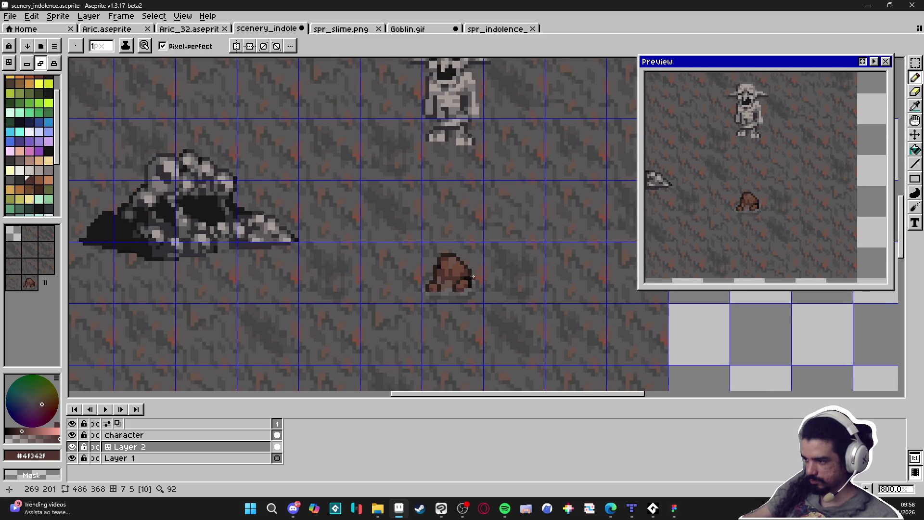
scroll(470, 277, down, 1)
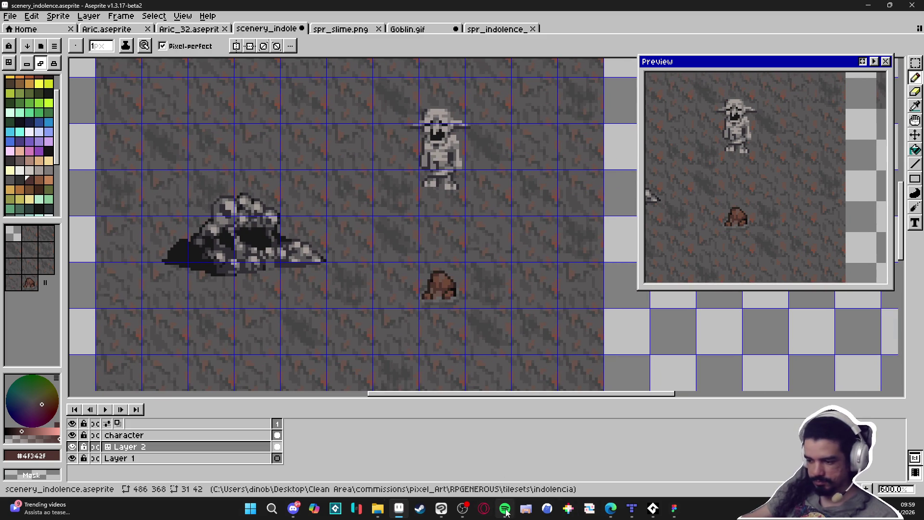
- Pause the music player, minimise it and recentre the cave scene in view
click(504, 508)
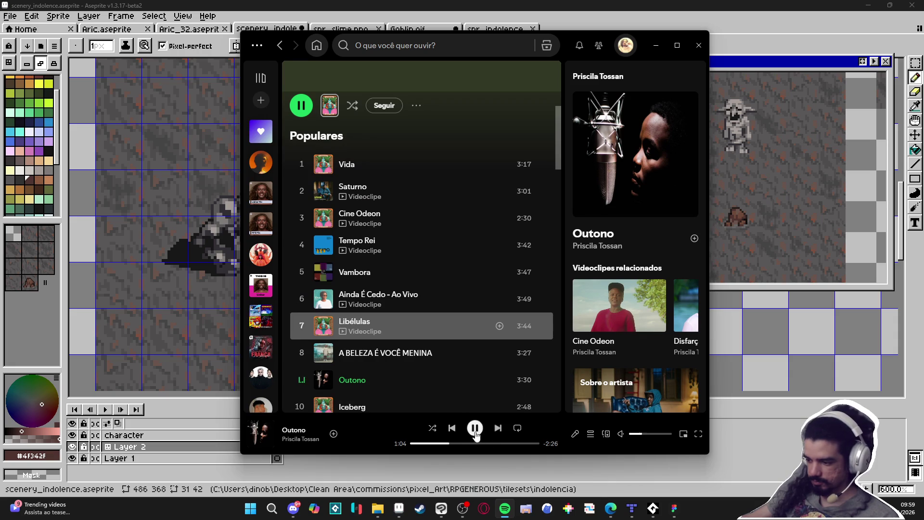
click(475, 428)
click(653, 509)
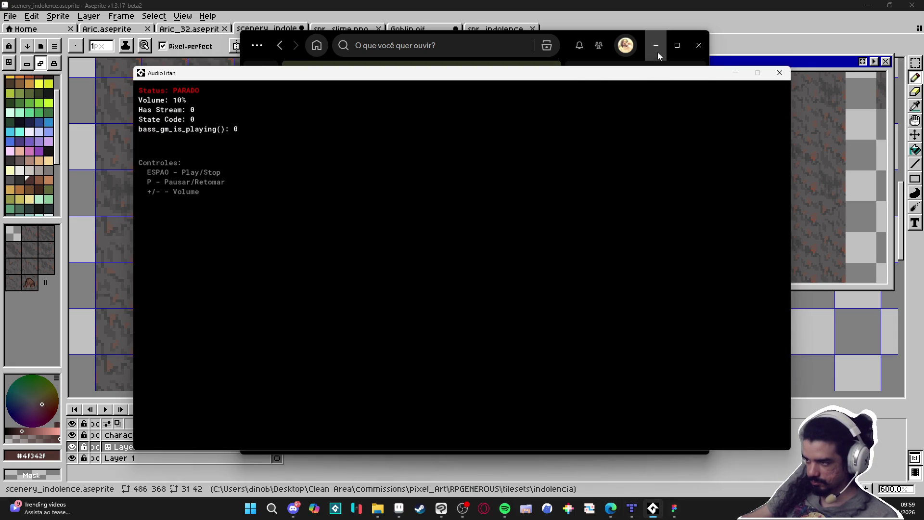
click(657, 48)
mouse_move(449, 232)
mouse_down()
mouse_move(467, 242)
mouse_move(462, 287)
mouse_up()
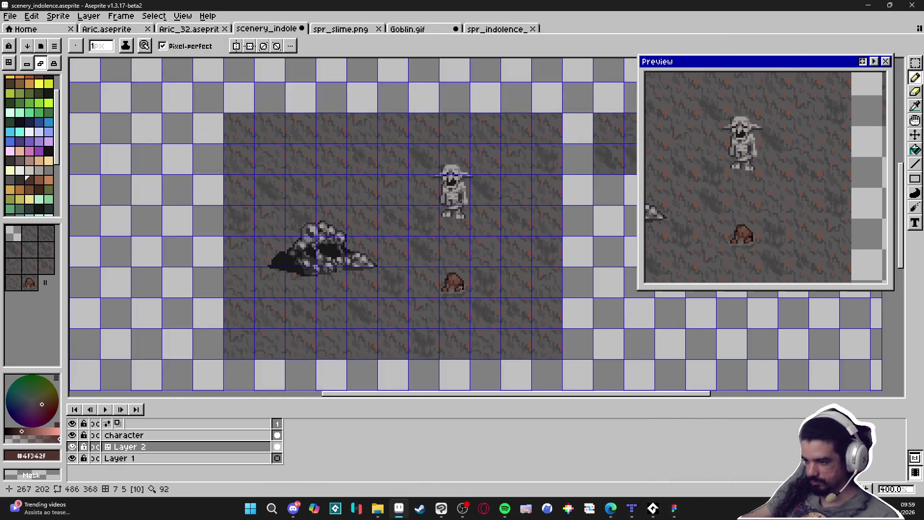
- Hide the tile grid and pick the stone's brown #6c4837 from the canvas
key(ctrl+apostrophe)
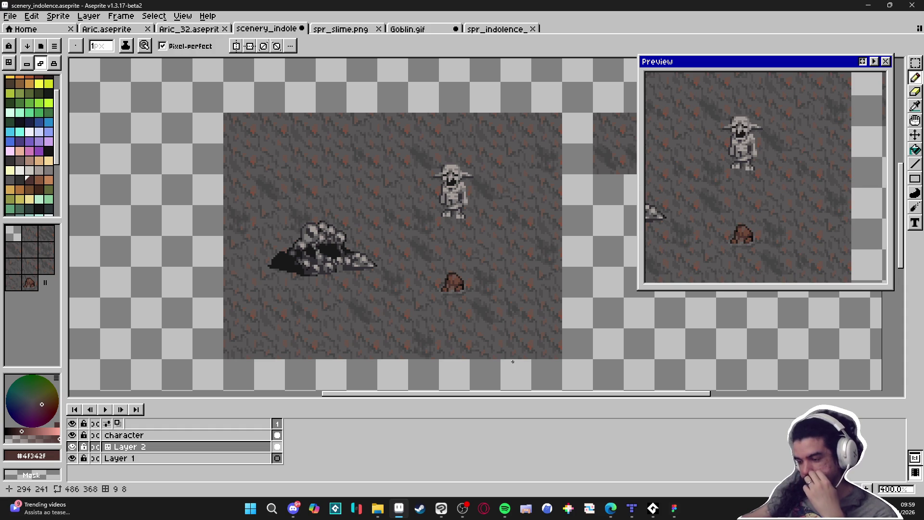
drag(513, 361, 419, 323)
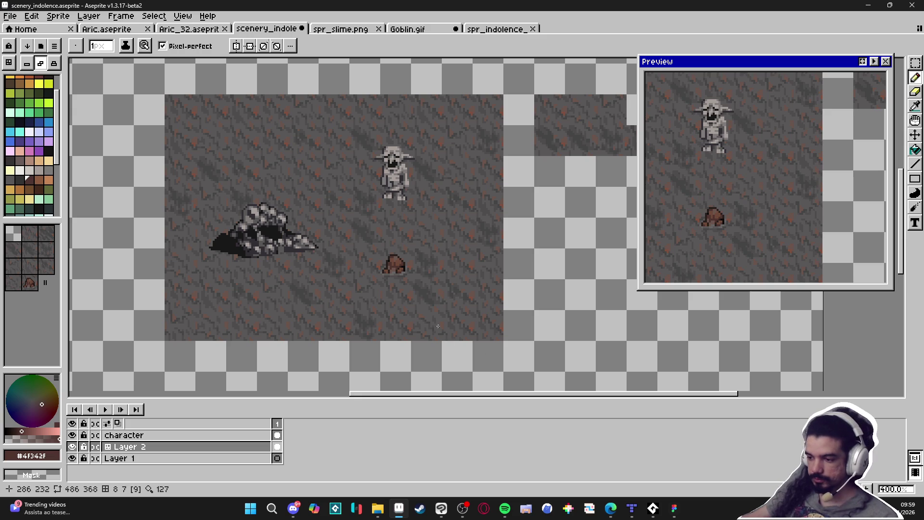
key(v)
scroll(401, 272, up, 1)
scroll(401, 272, up, 2)
key(b)
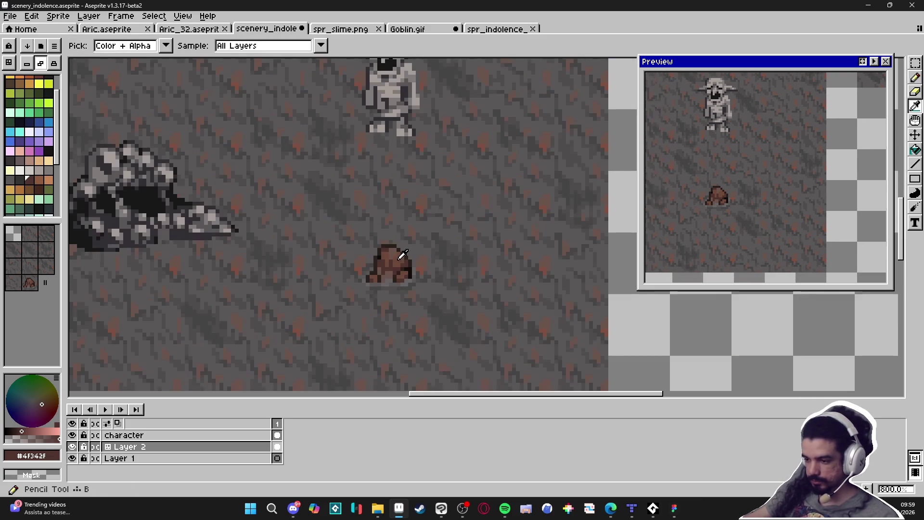
alt+click(438, 284)
key(ctrl+')
- Recentre the cave scene, save the scenery file, and return to the Pencil
scroll(443, 277, up, 3)
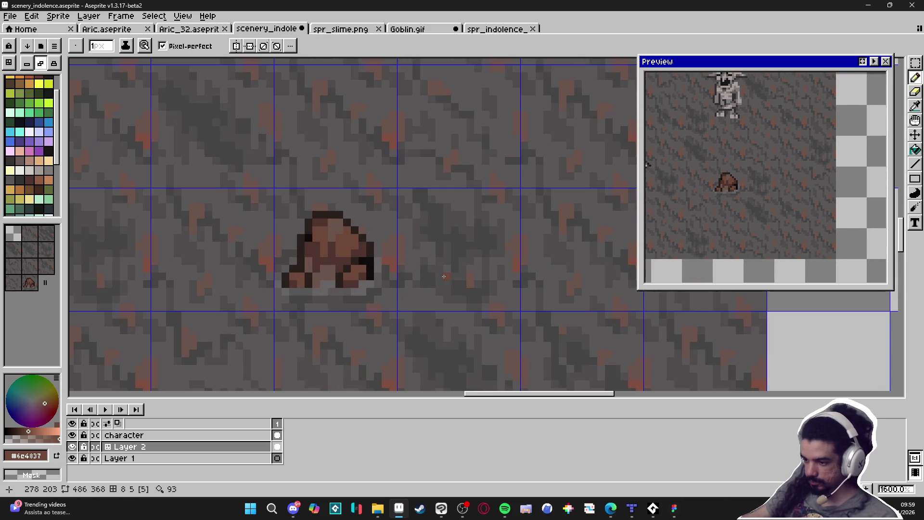
scroll(441, 267, down, 3)
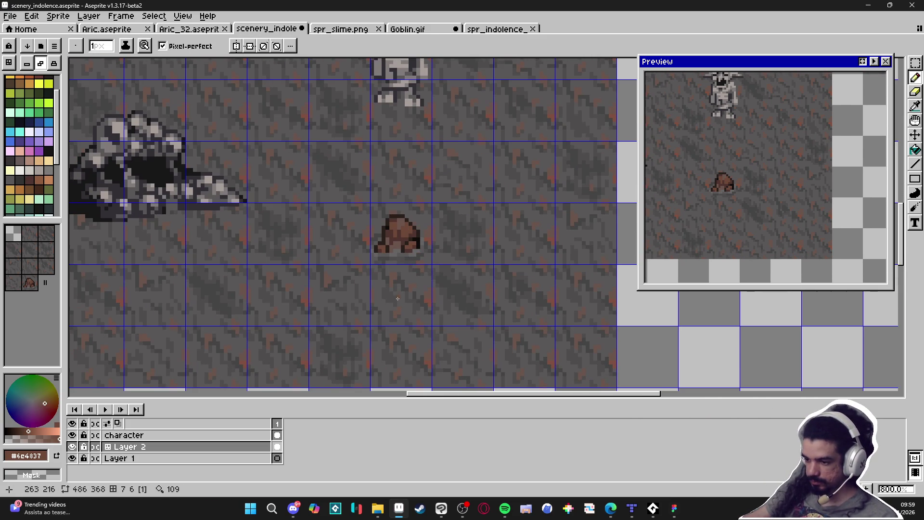
scroll(397, 298, up, 3)
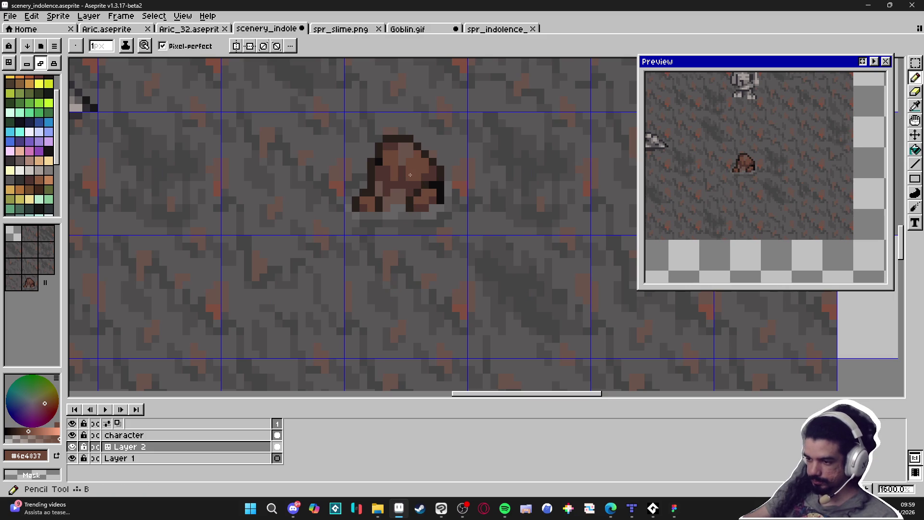
scroll(420, 226, down, 3)
scroll(420, 225, down, 3)
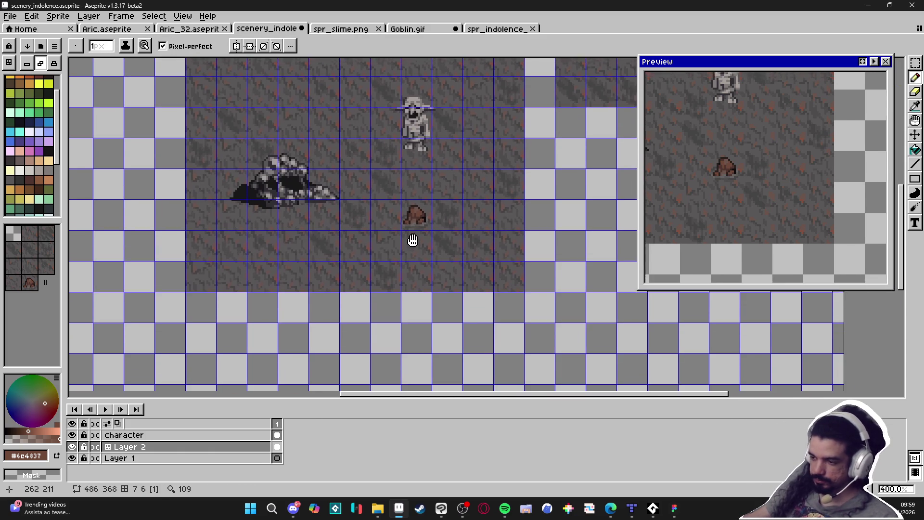
mouse_move(443, 284)
mouse_down()
mouse_move(444, 308)
mouse_move(463, 314)
mouse_up()
key(ctrl+s)
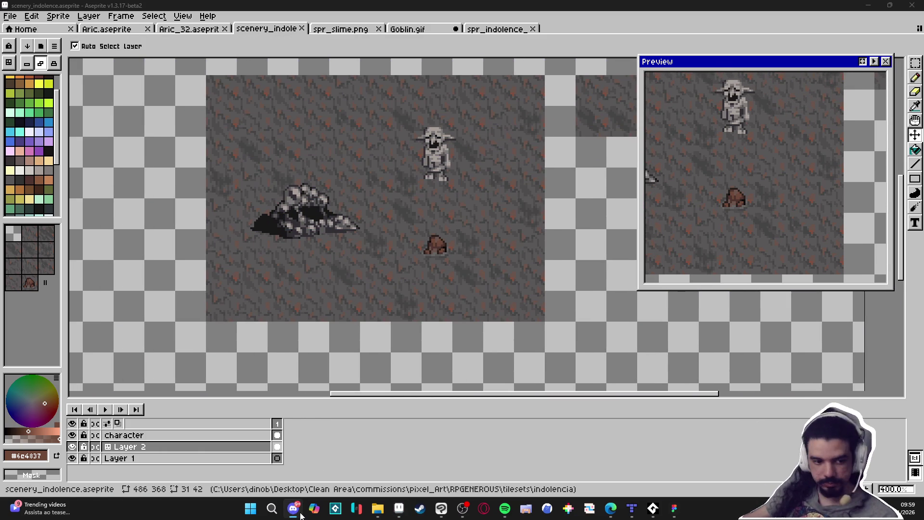
key(b)
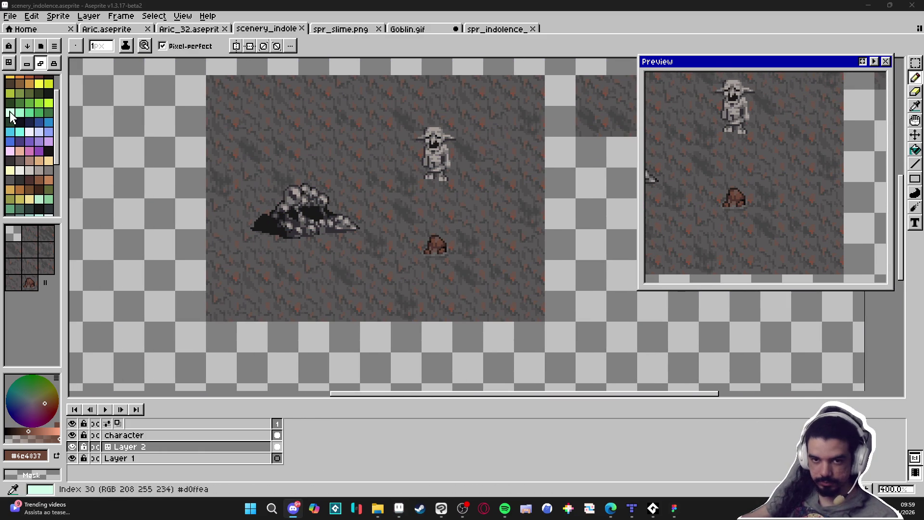
scroll(436, 270, up, 4)
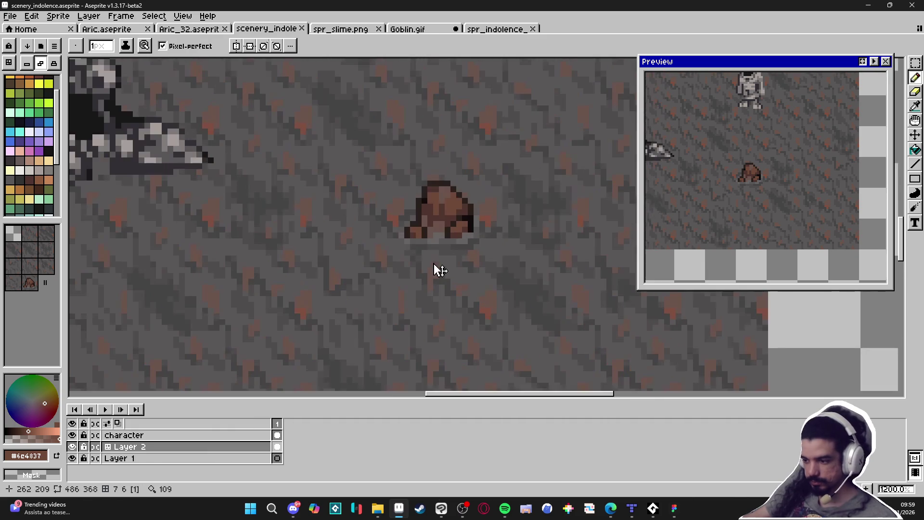
- Paint two small brown pebble shapes on the ground below the rock
scroll(424, 294, up, 3)
mouse_move(424, 294)
mouse_down()
mouse_move(420, 313)
mouse_move(433, 318)
mouse_up()
click(421, 329)
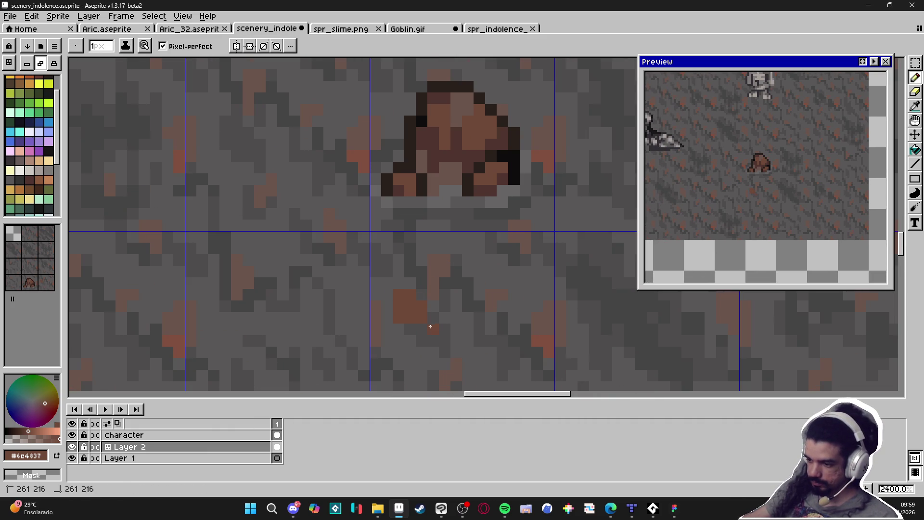
click(435, 307)
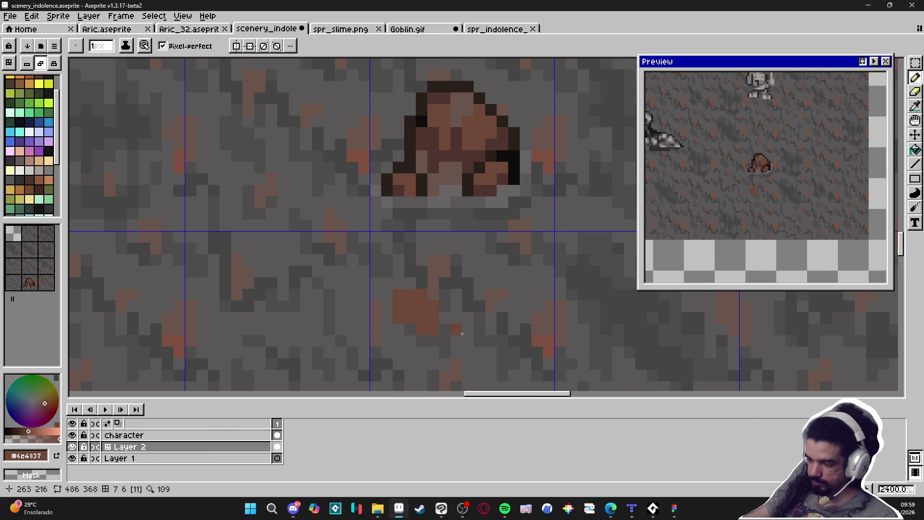
drag(496, 284, 496, 260)
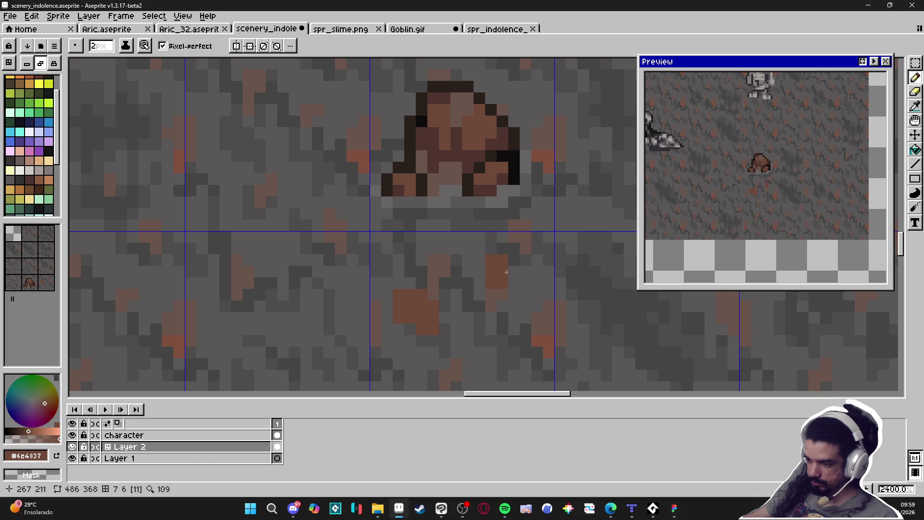
click(513, 274)
scroll(513, 281, down, 5)
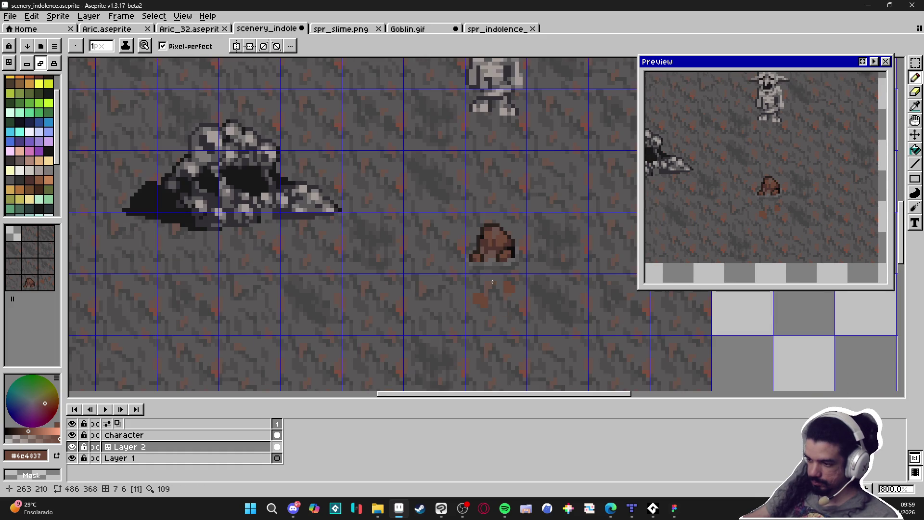
scroll(493, 281, up, 3)
- Outline the pebbles' top, left and right edges in dark brown
alt+click(467, 336)
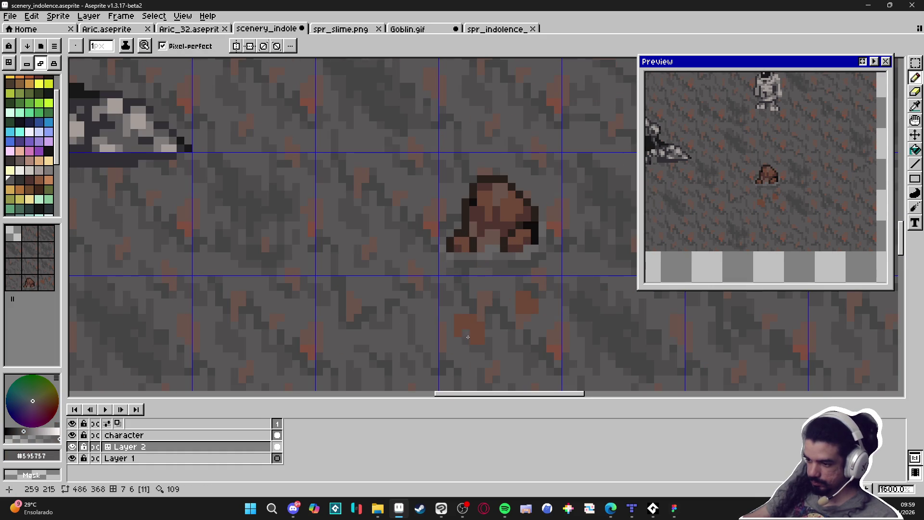
alt+click(471, 241)
mouse_move(457, 310)
mouse_down()
mouse_move(475, 311)
mouse_move(489, 334)
mouse_move(392, 325)
mouse_up()
mouse_move(455, 288)
mouse_down()
mouse_move(440, 305)
mouse_move(468, 307)
mouse_up()
scroll(469, 306, down, 3)
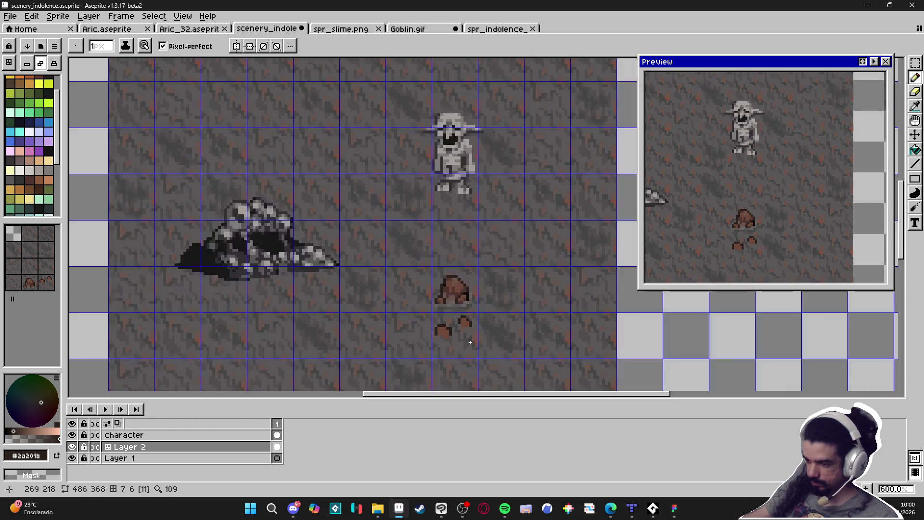
scroll(461, 334, up, 3)
key(i)
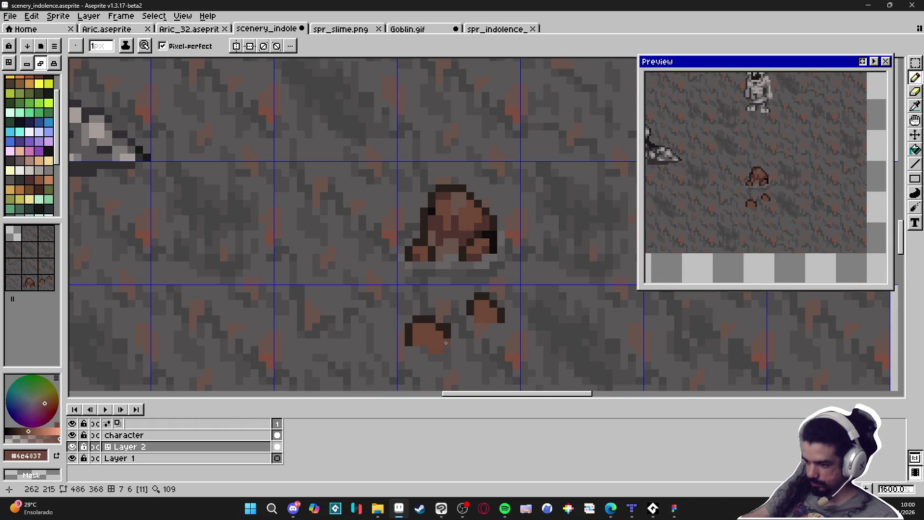
drag(455, 333, 462, 352)
- Darken the lower pixels of both pebbles with a darker brown sampled from the rock
alt+click(446, 345)
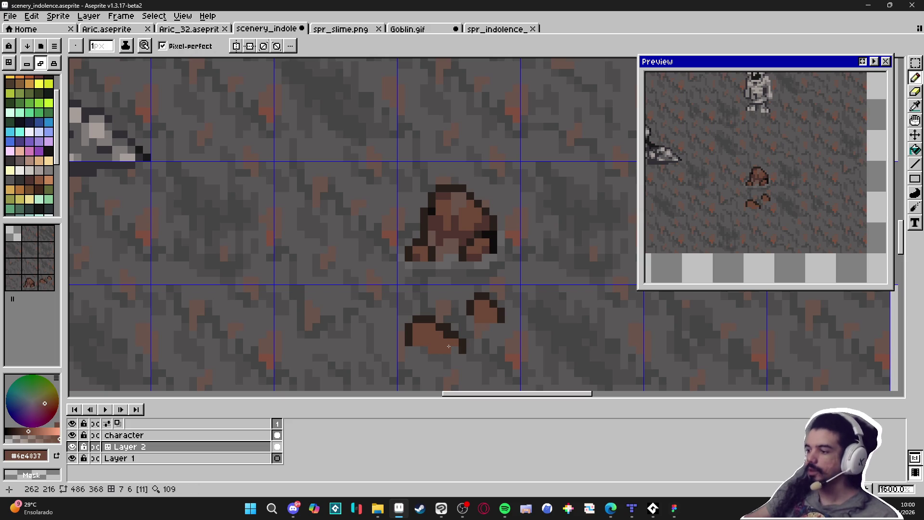
scroll(448, 346, down, 6)
scroll(428, 289, up, 4)
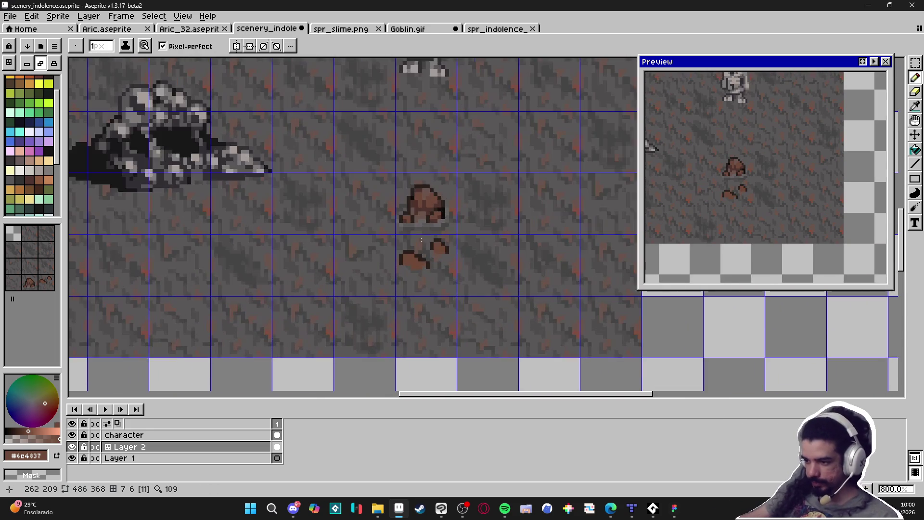
scroll(421, 240, up, 5)
alt+click(371, 179)
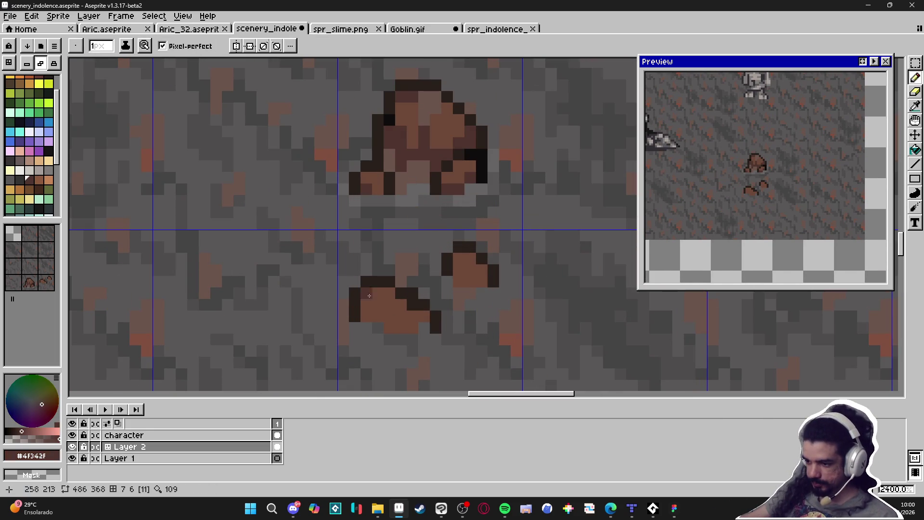
mouse_move(410, 328)
mouse_down()
mouse_move(390, 328)
mouse_move(423, 316)
mouse_up()
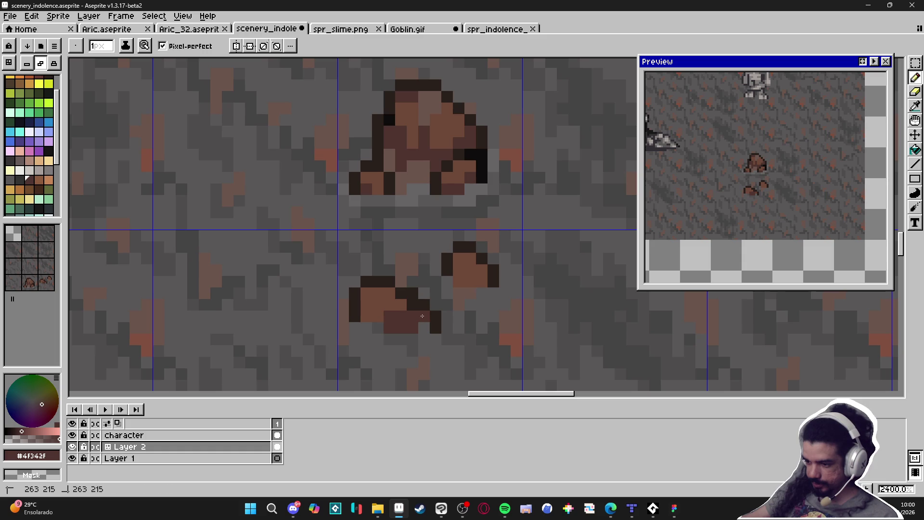
click(460, 286)
click(460, 270)
scroll(455, 250, down, 4)
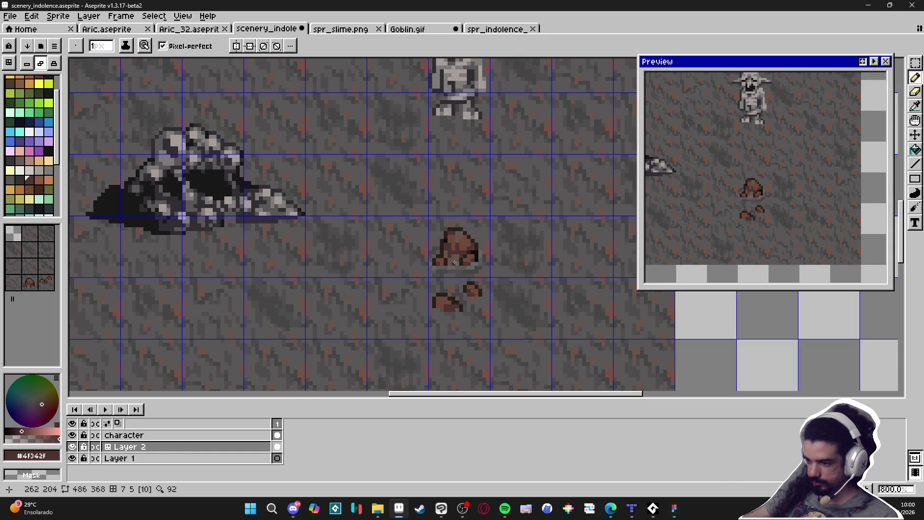
scroll(454, 244, up, 3)
- Paint light, mid and dark grey shadow pixels beneath the pebbles
alt+click(457, 234)
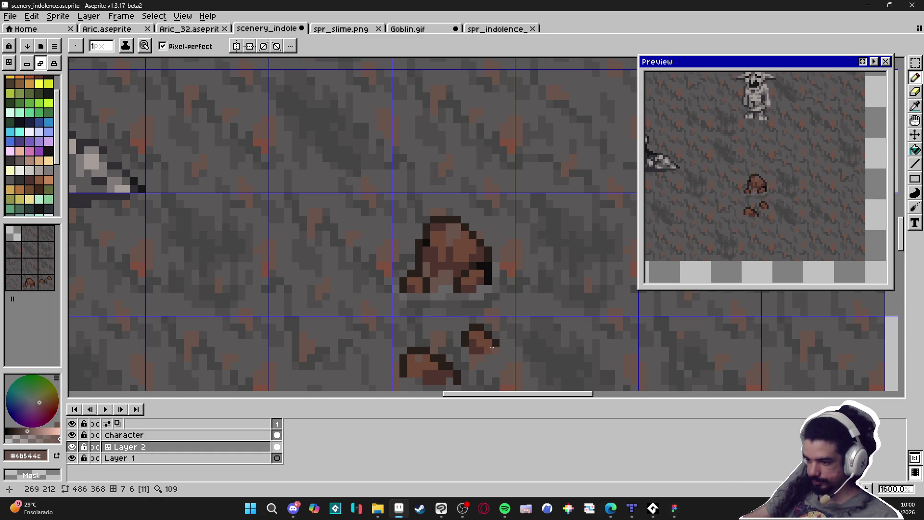
alt+click(496, 373)
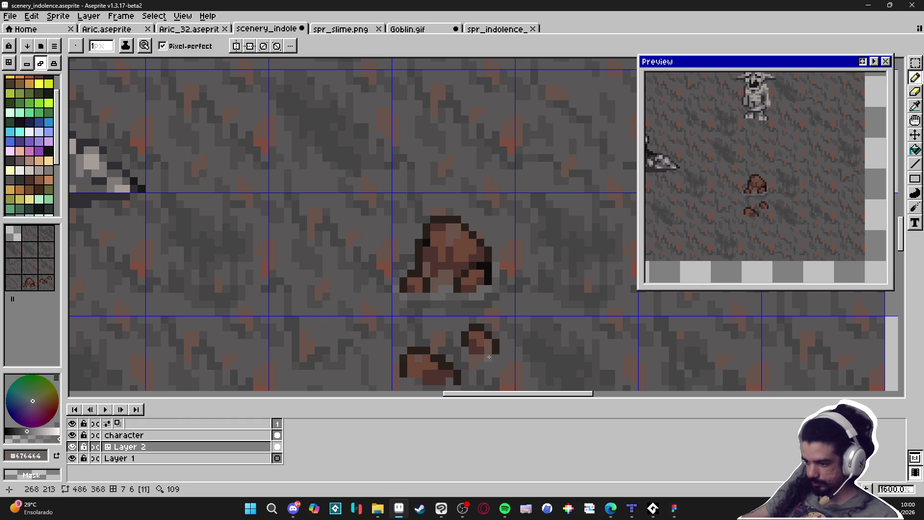
click(494, 358)
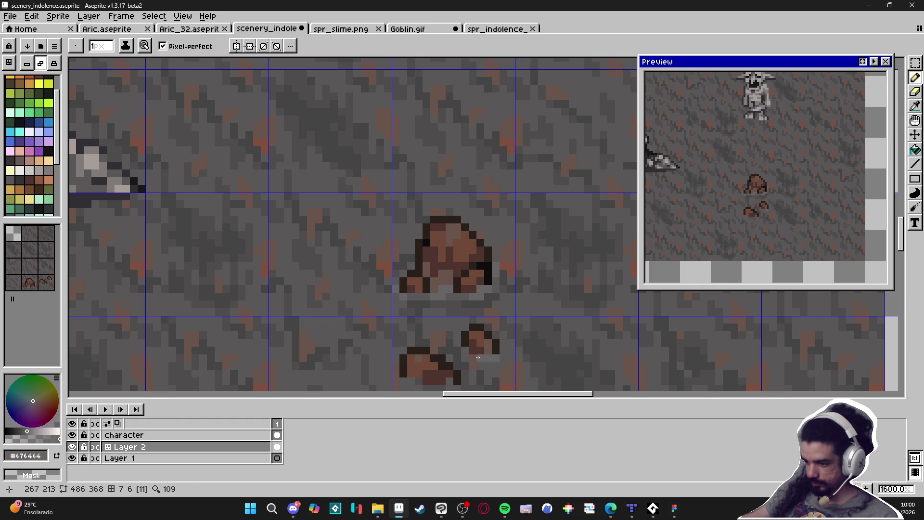
alt+click(454, 294)
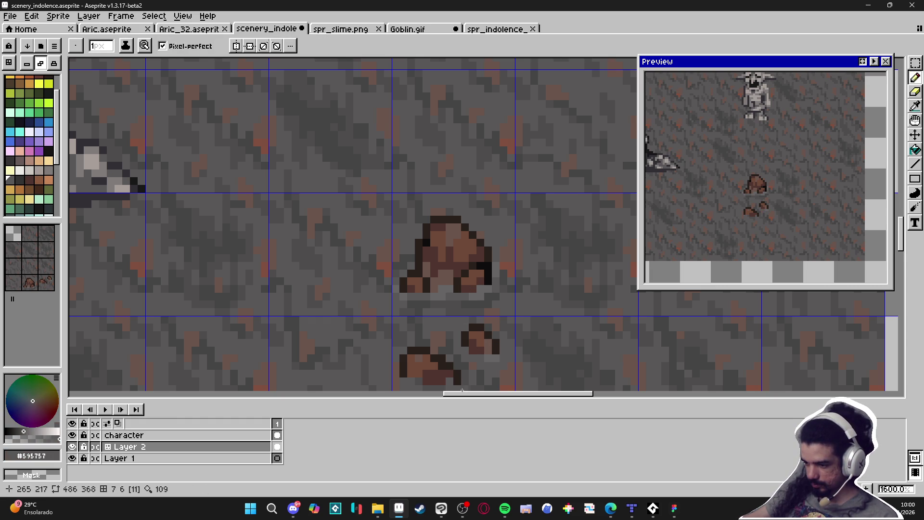
scroll(458, 336, down, 2)
drag(443, 338, 423, 337)
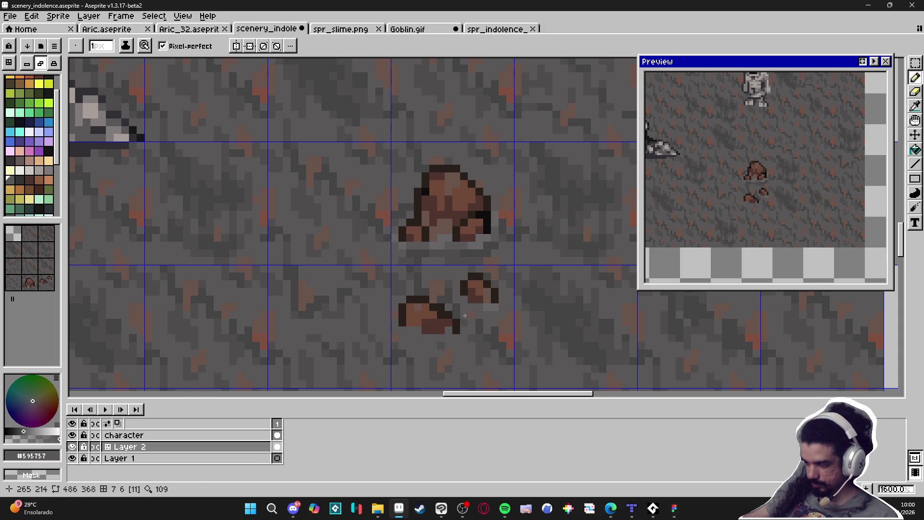
alt+click(487, 342)
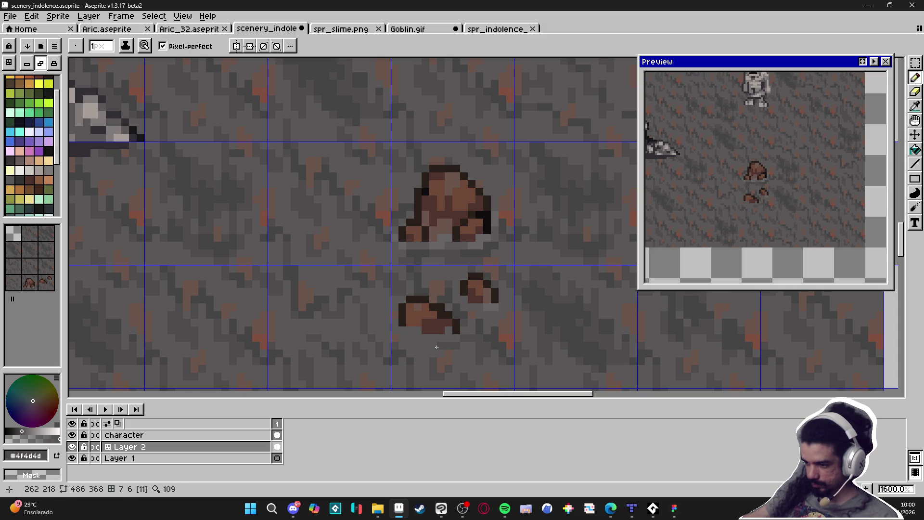
click(415, 339)
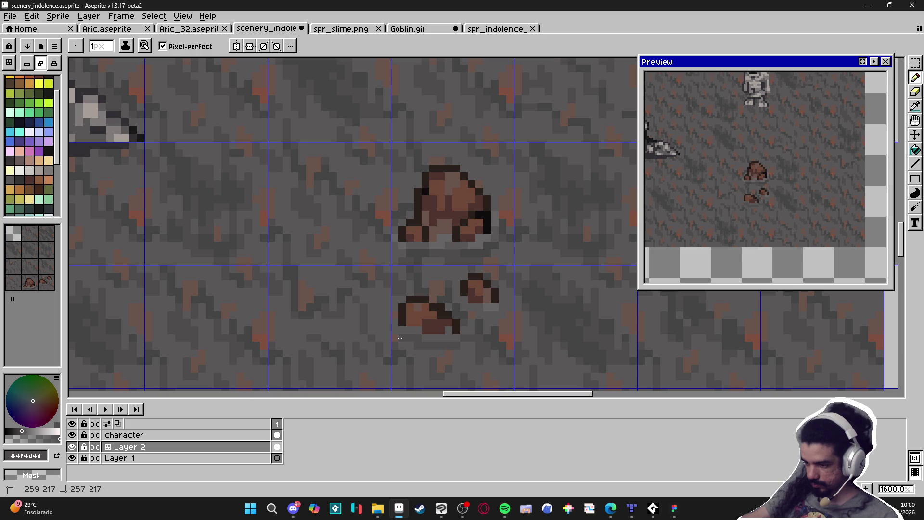
drag(400, 339, 398, 338)
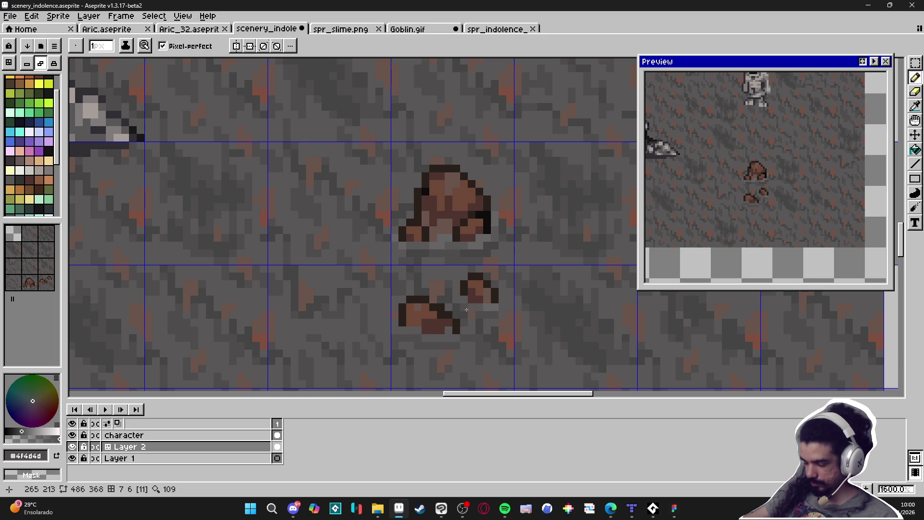
- Sample the floor's light, mid and dark greys for further shading
alt+click(502, 308)
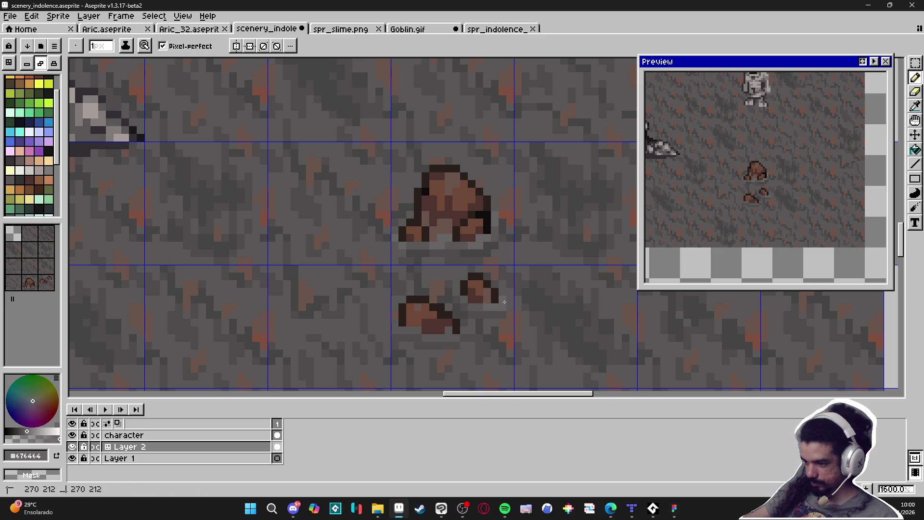
key(i)
alt+click(495, 310)
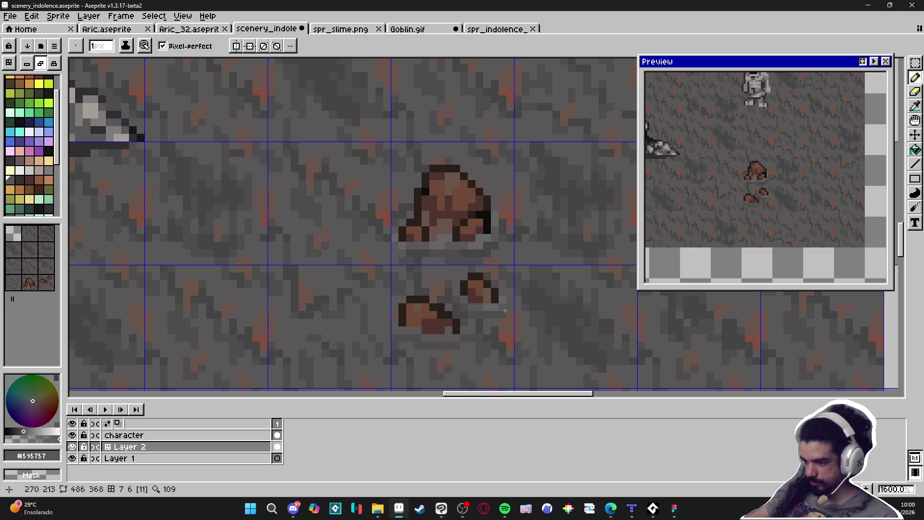
alt+click(506, 310)
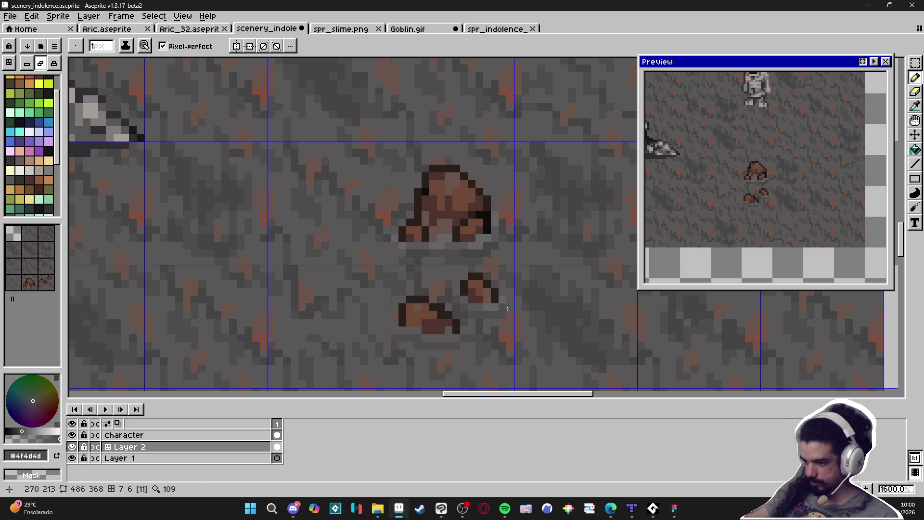
alt+click(507, 308)
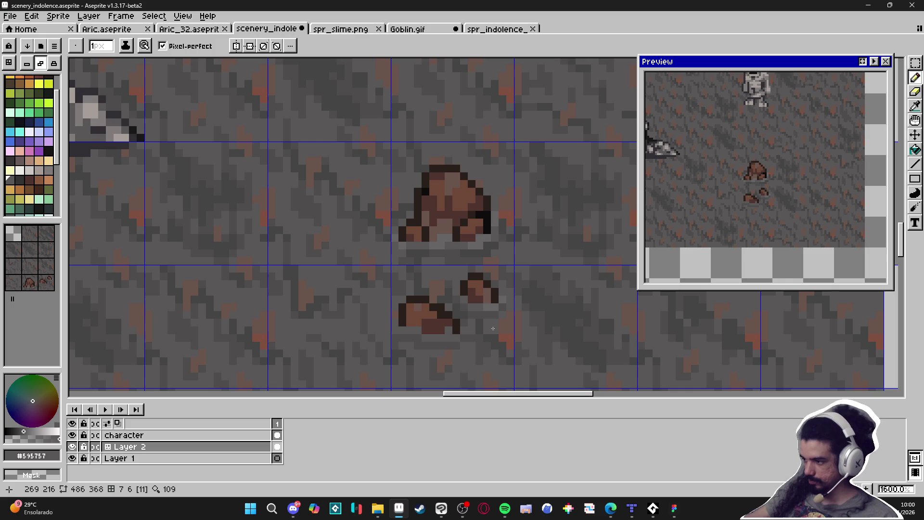
scroll(493, 327, up, 2)
alt+click(486, 306)
- Add light grey pixels under the small pebble, then sample floor greys and the pebble brown
mouse_move(444, 330)
mouse_down()
mouse_move(439, 340)
mouse_move(413, 343)
mouse_move(445, 335)
mouse_move(433, 332)
mouse_up()
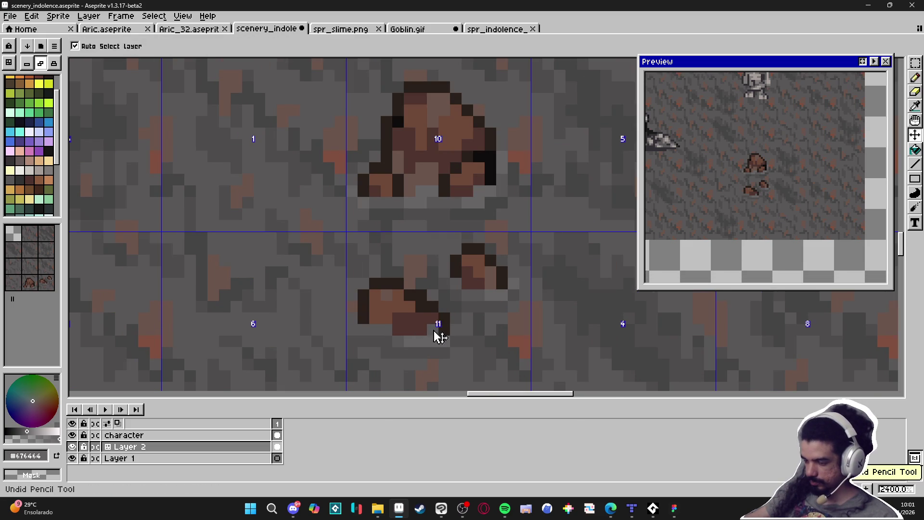
scroll(430, 336, left, 2)
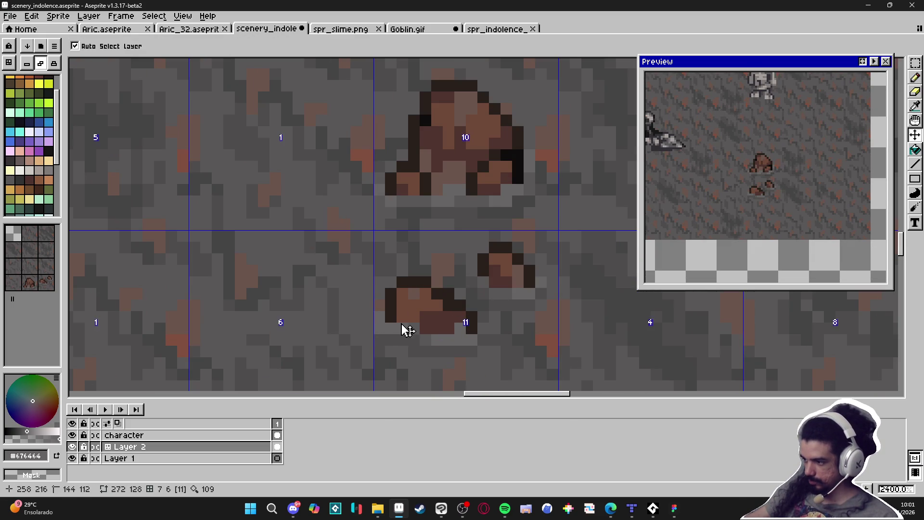
key(alt)
scroll(430, 332, up, 1)
alt+click(430, 332)
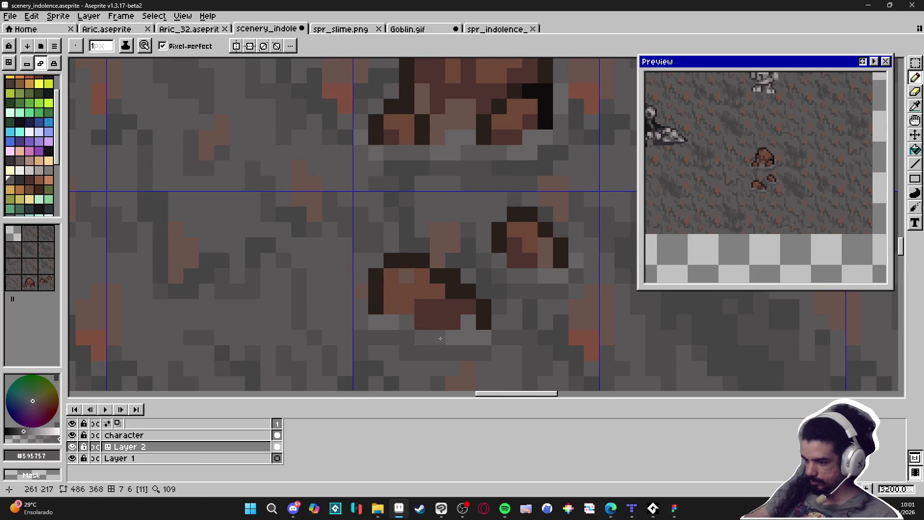
scroll(462, 356, down, 3)
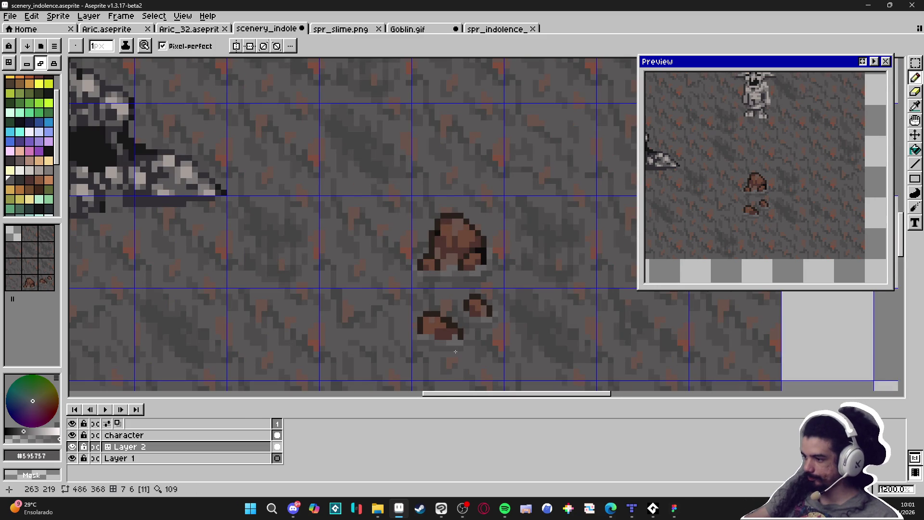
scroll(455, 351, up, 1)
alt+click(437, 353)
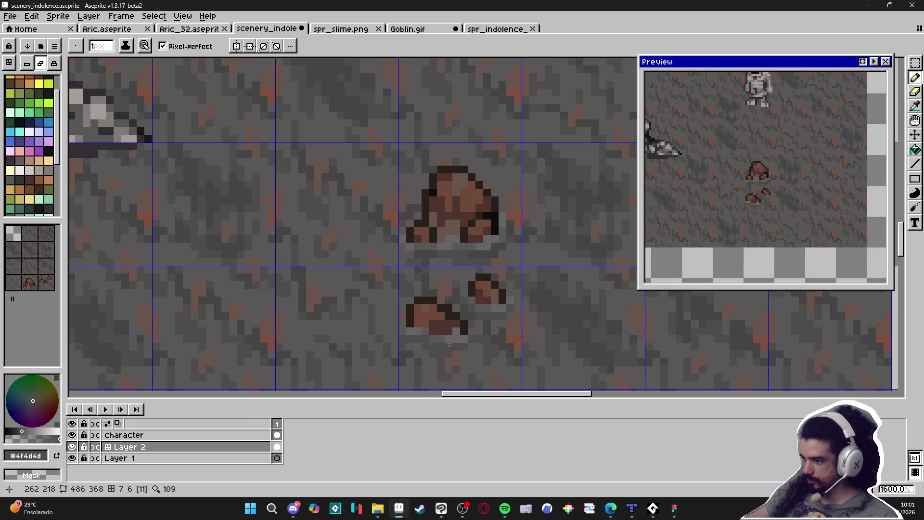
scroll(498, 327, down, 2)
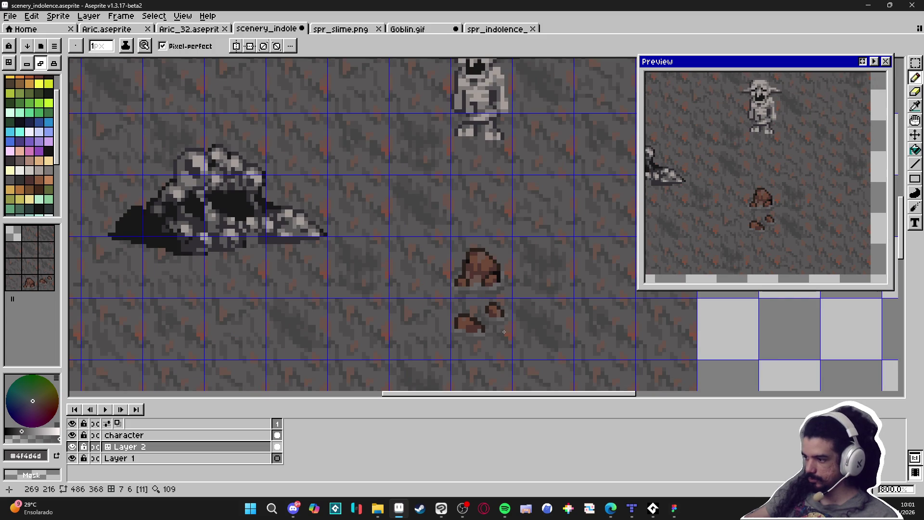
scroll(478, 333, up, 3)
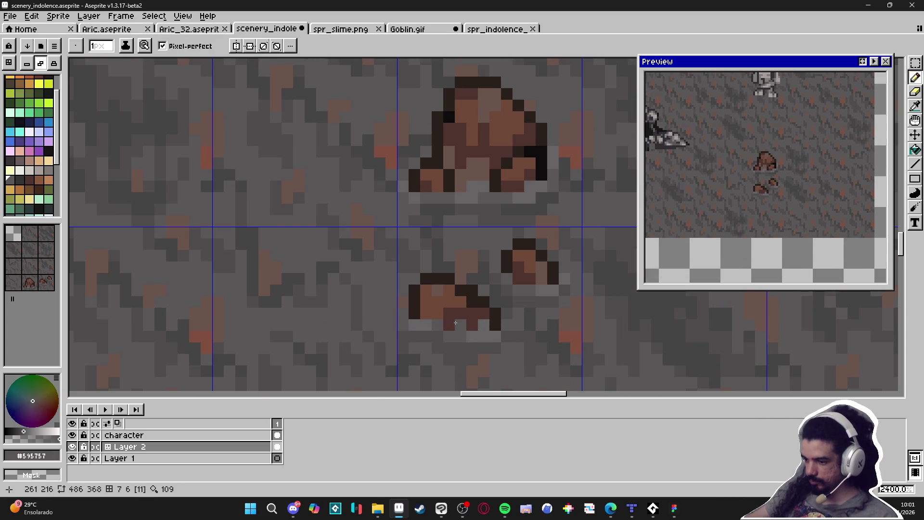
alt+click(451, 327)
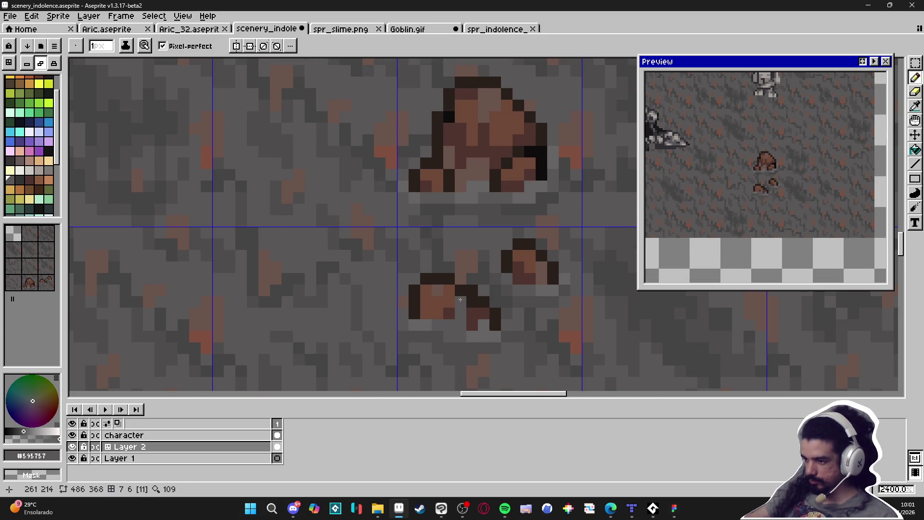
alt+click(464, 327)
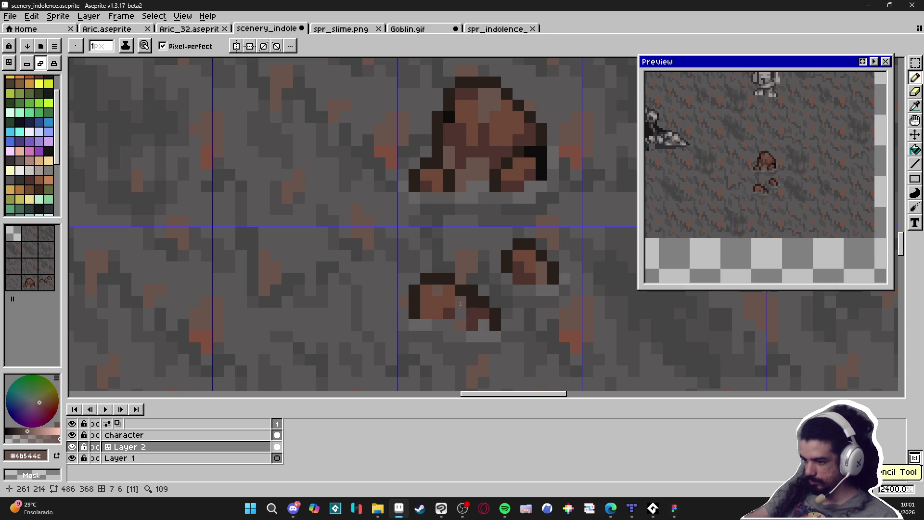
- Zoom out to the whole cave scene and hide the tile grid lines
scroll(473, 316, down, 3)
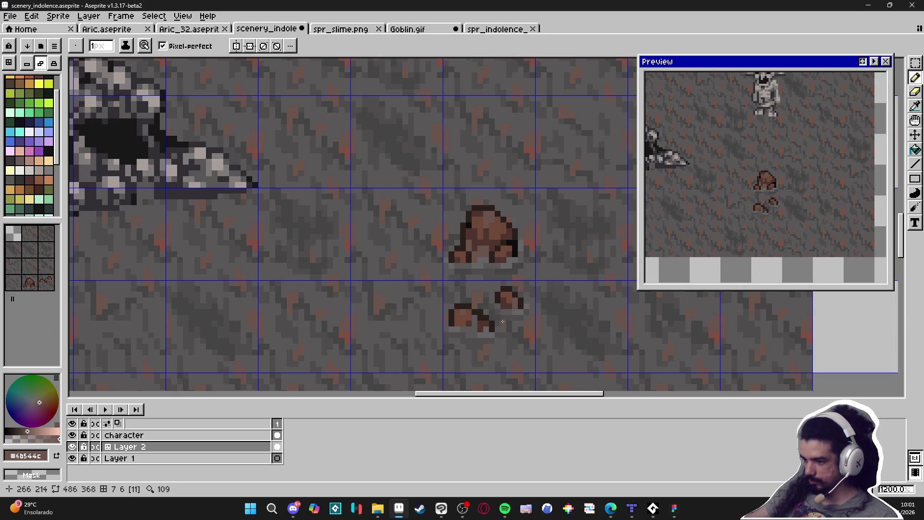
scroll(511, 326, down, 5)
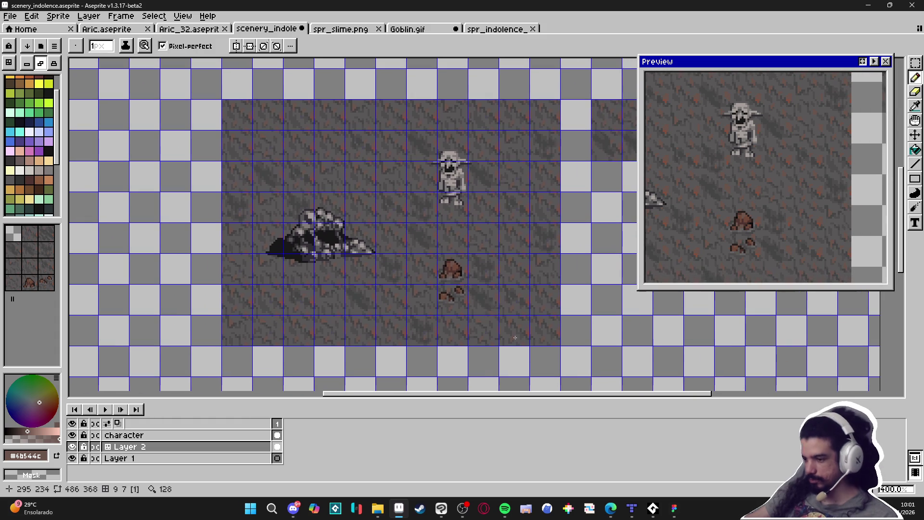
key(ctrl+apostrophe)
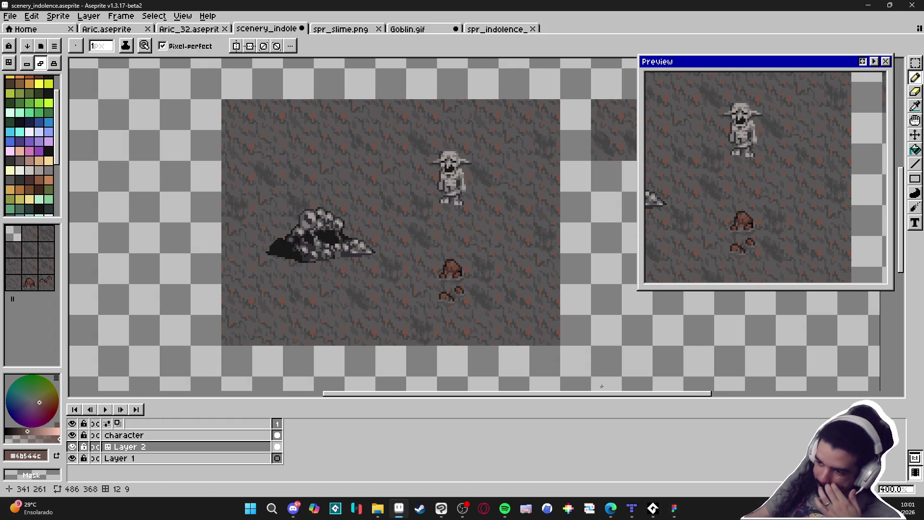
scroll(433, 279, right, 3)
- Marquee-select the big and small rocks together and copy them
key(v)
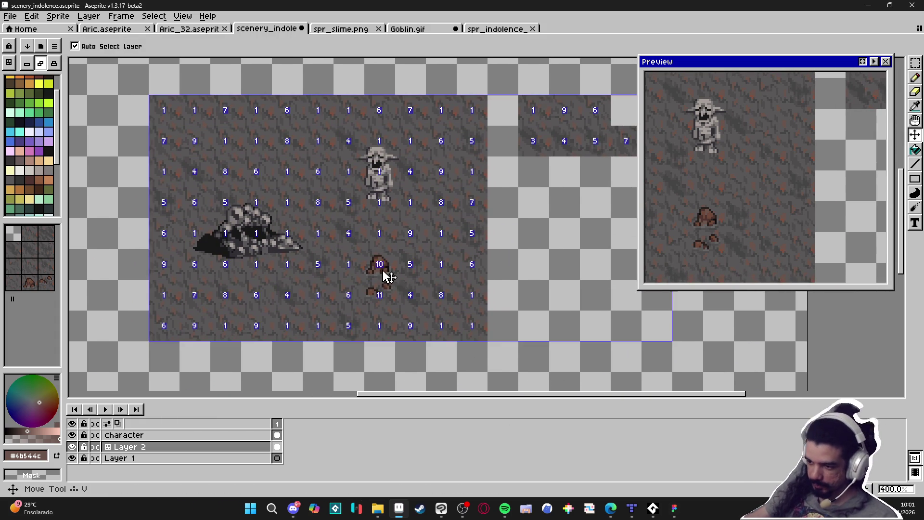
key(m)
drag(383, 269, 383, 301)
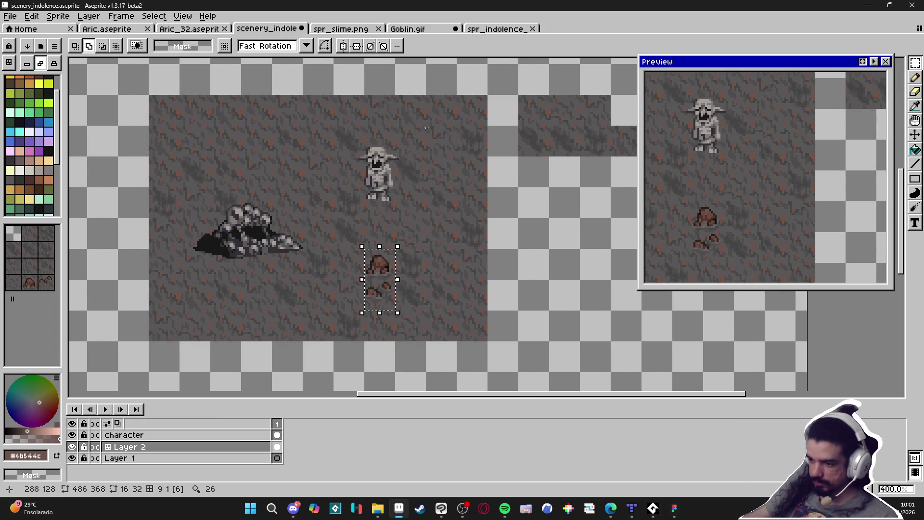
key(ctrl+c)
- Paste the rocks into the tileset's first column below the ground tiles and save the tileset
click(493, 28)
key(ctrl+v)
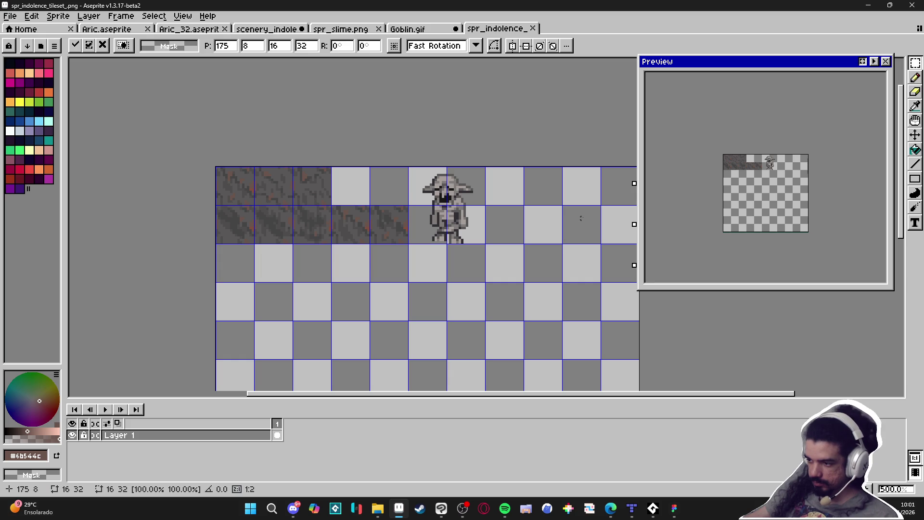
key(Left)
key(Left)
key(Down)
key(Left)
key(Down)
key(Left)
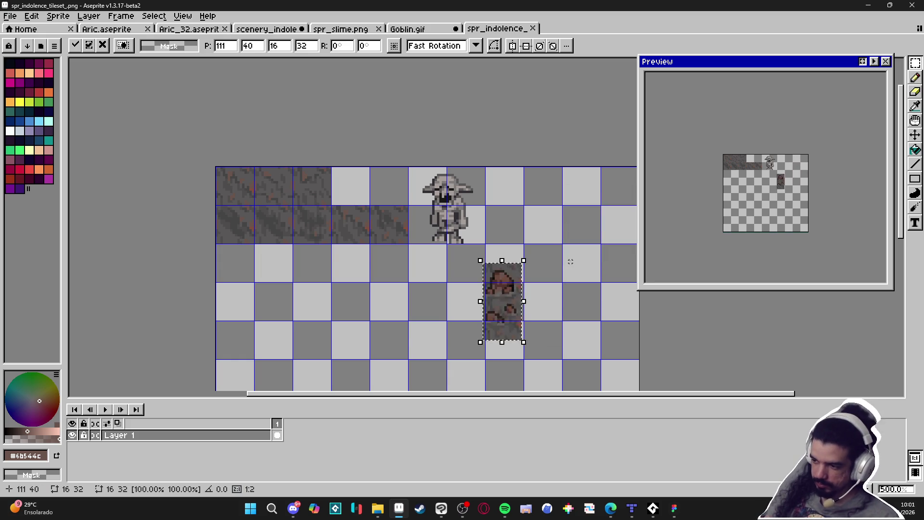
key(Left)
key(Left)
key(Up)
key(Left)
key(Left)
key(Left)
key(Left)
key(Down)
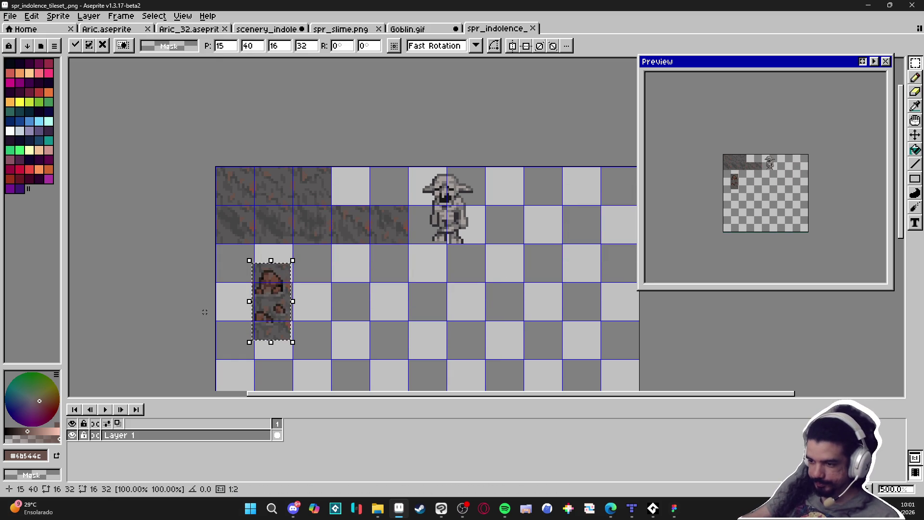
scroll(268, 294, up, 4)
drag(283, 272, 200, 227)
key(Return)
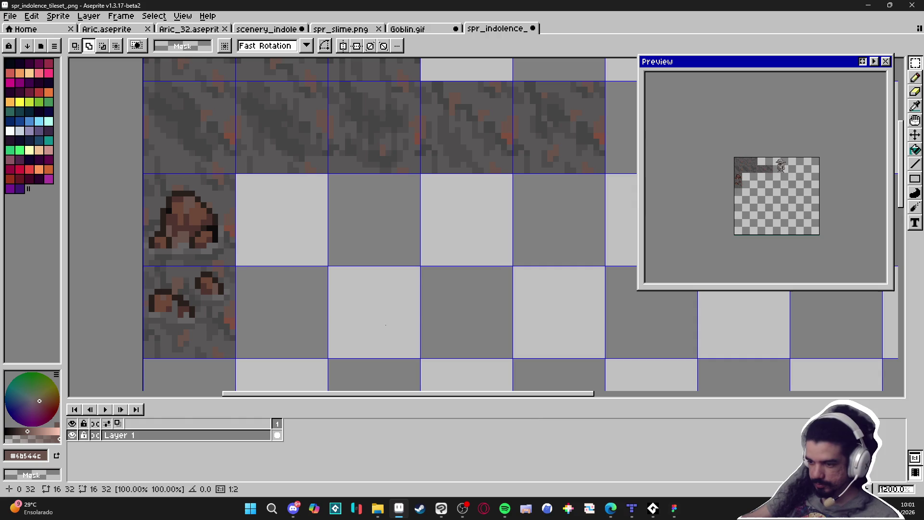
key(ctrl+s)
- In Tiled, pick the new stone tiles and add a tile layer named 'stones'
mouse_move(652, 511)
click(632, 508)
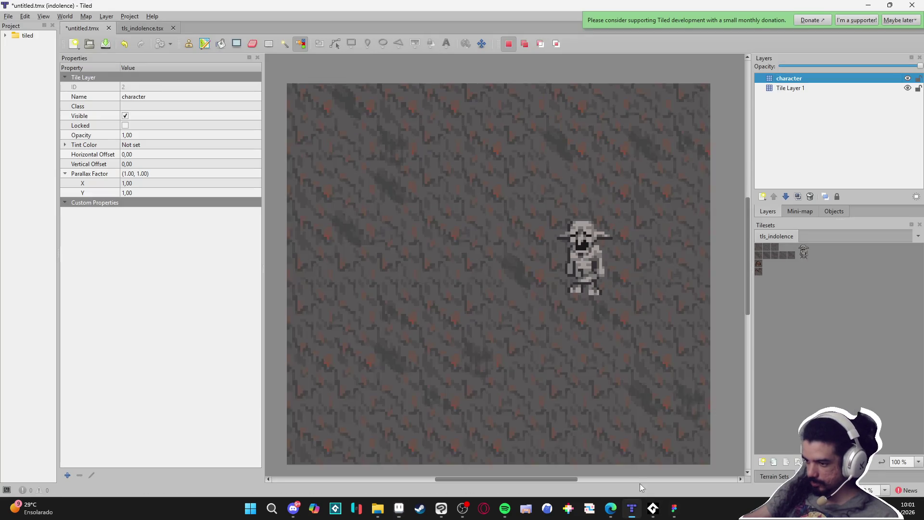
drag(759, 267, 760, 270)
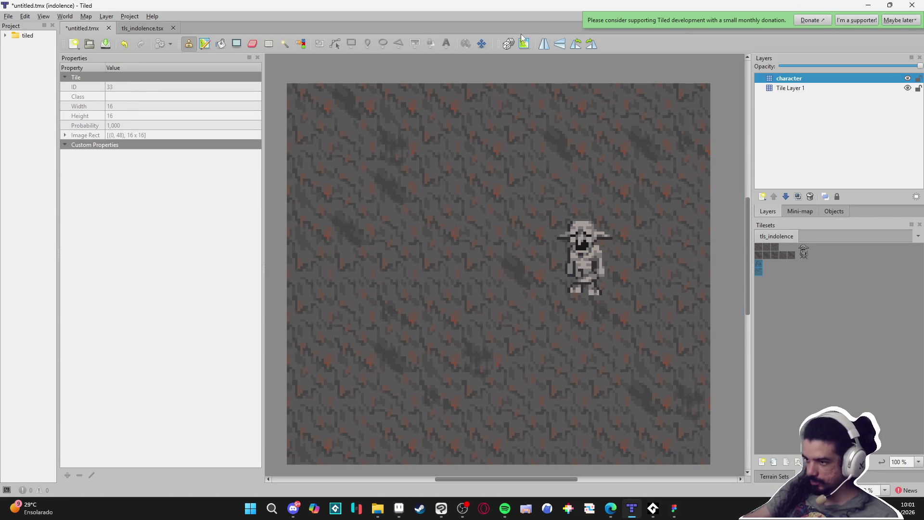
click(763, 197)
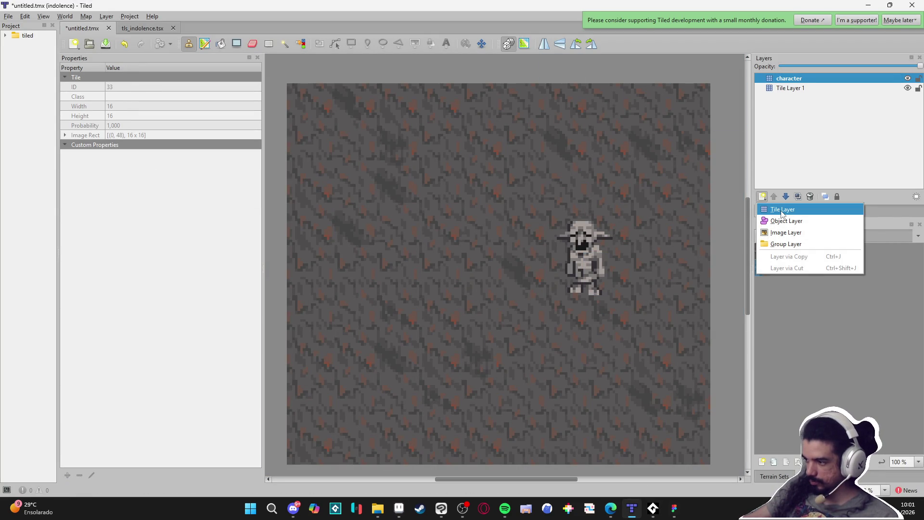
click(782, 210)
text(stones)
key(Return)
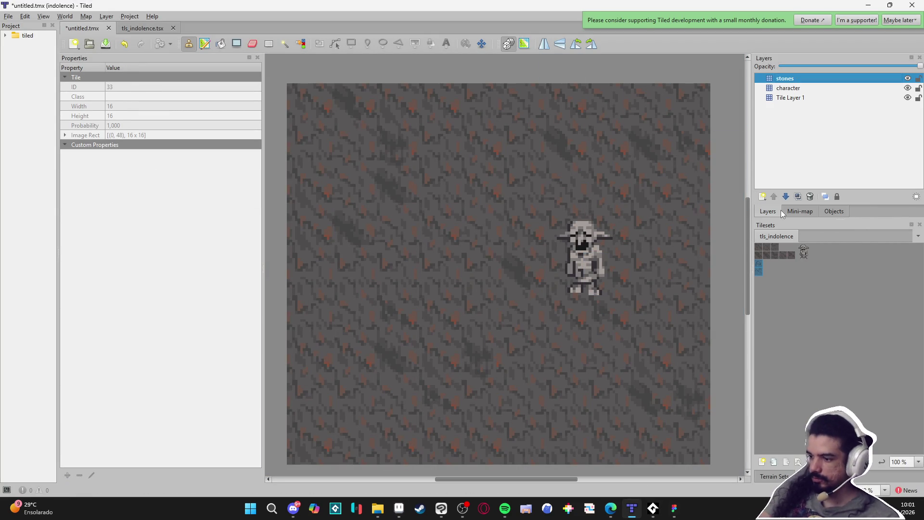
- Stamp big and small stones around the map, undoing the last big stone at bottom middle
click(375, 304)
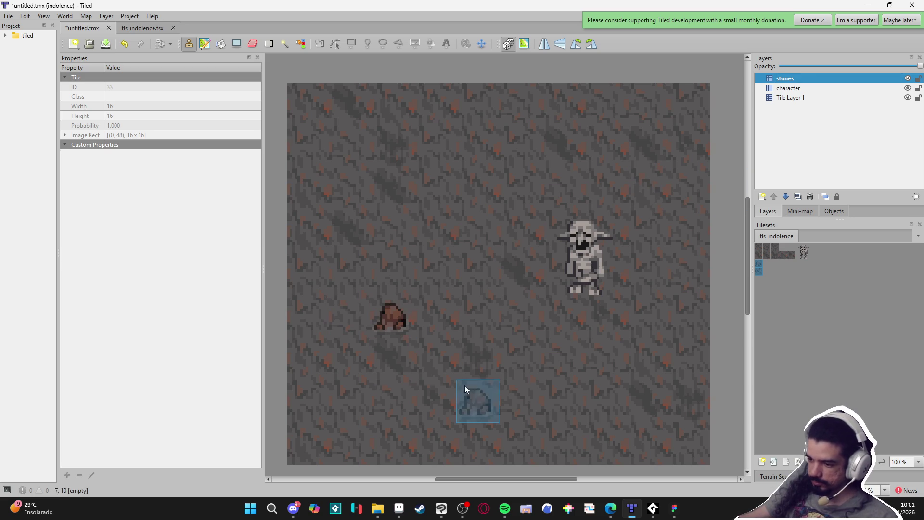
click(648, 403)
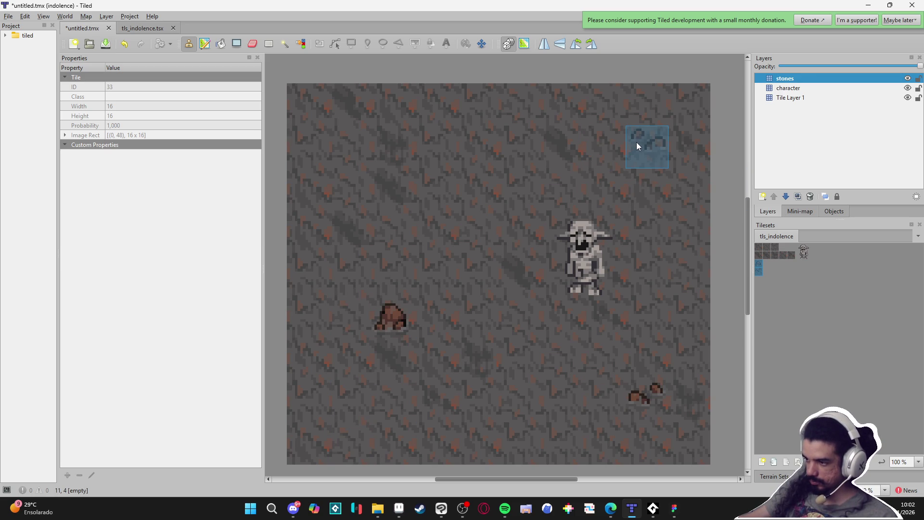
click(522, 150)
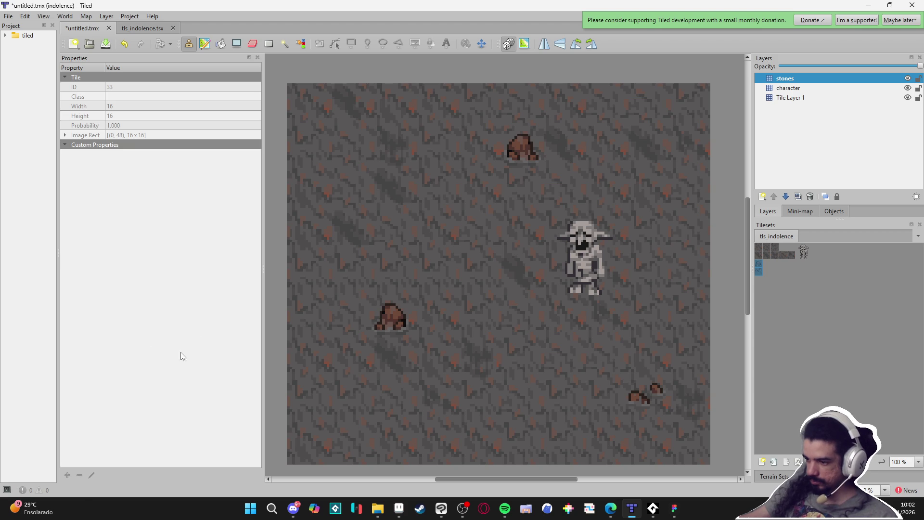
click(483, 175)
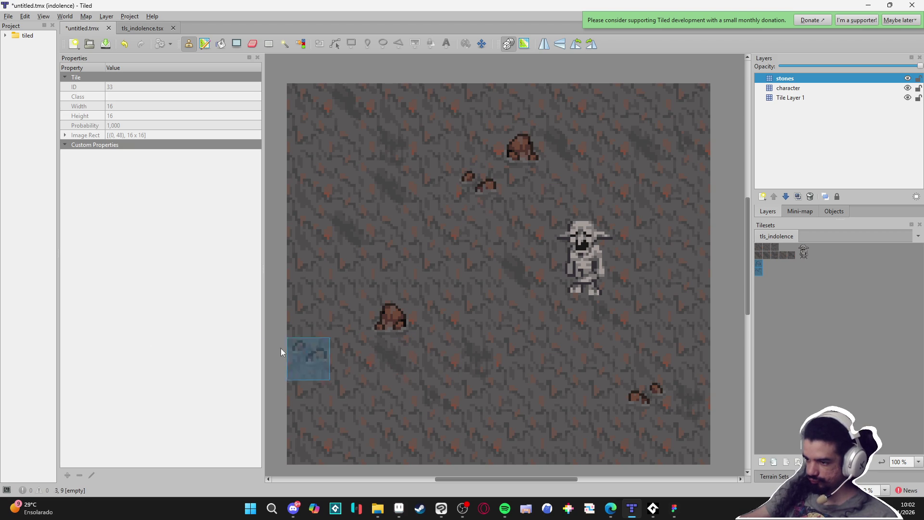
click(315, 118)
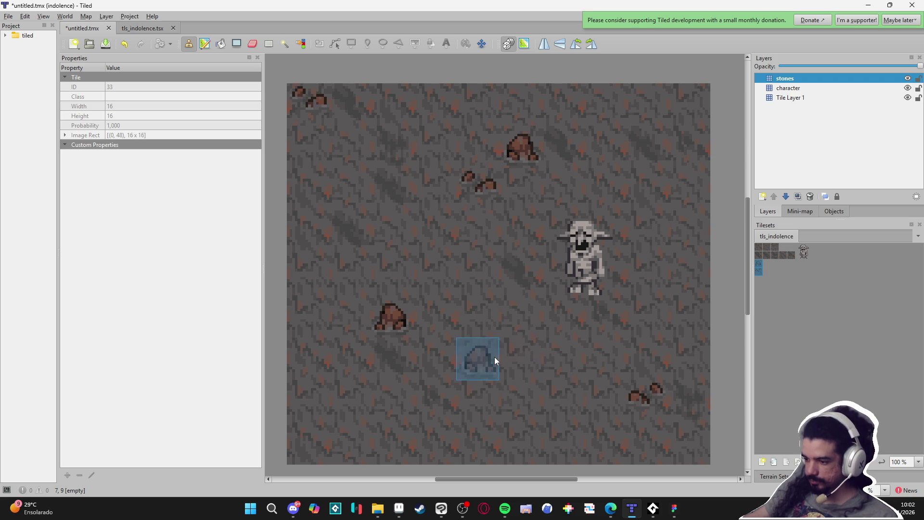
click(484, 359)
key(ctrl+z)
- Stamp the small-stones tile near the bottom middle of the stones layer
click(520, 399)
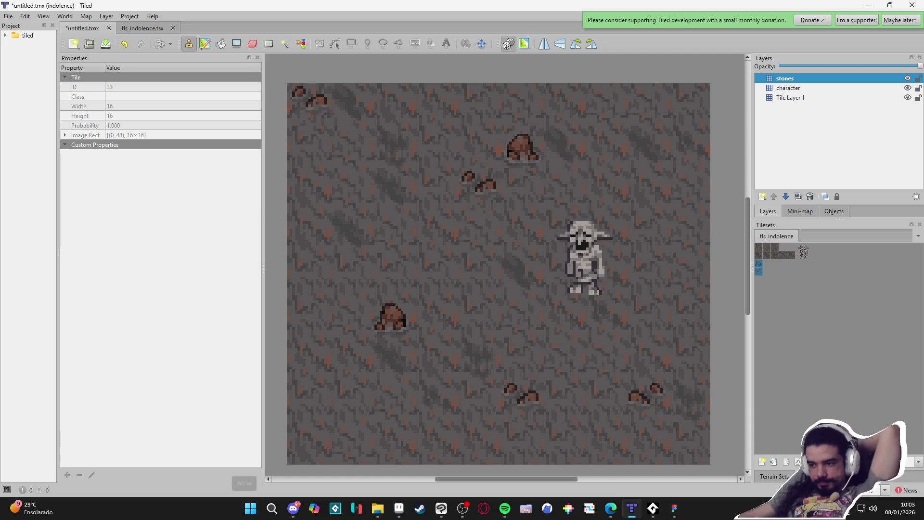
click(294, 511)
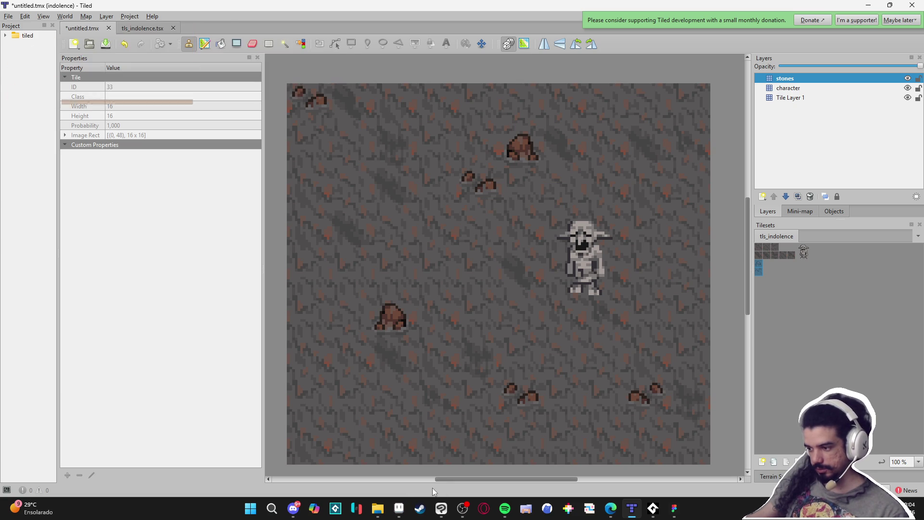
- Back in Aseprite, draw a filled dark ellipse under the goblin's feet on a new layer
mouse_move(456, 510)
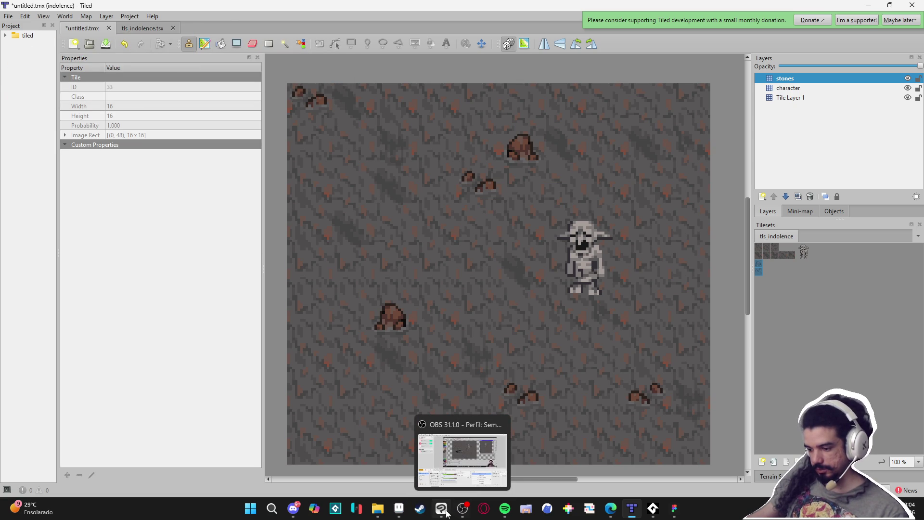
click(399, 509)
scroll(428, 217, down, 1)
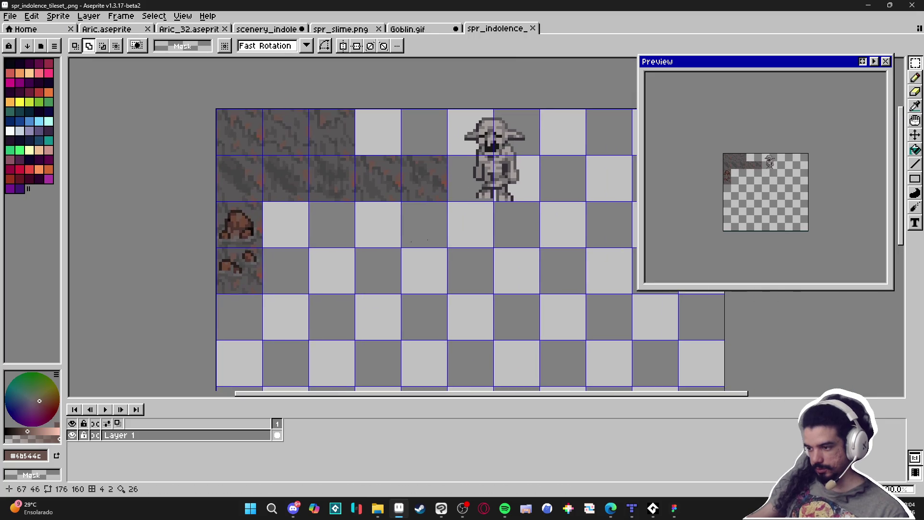
scroll(512, 175, up, 1)
key(v)
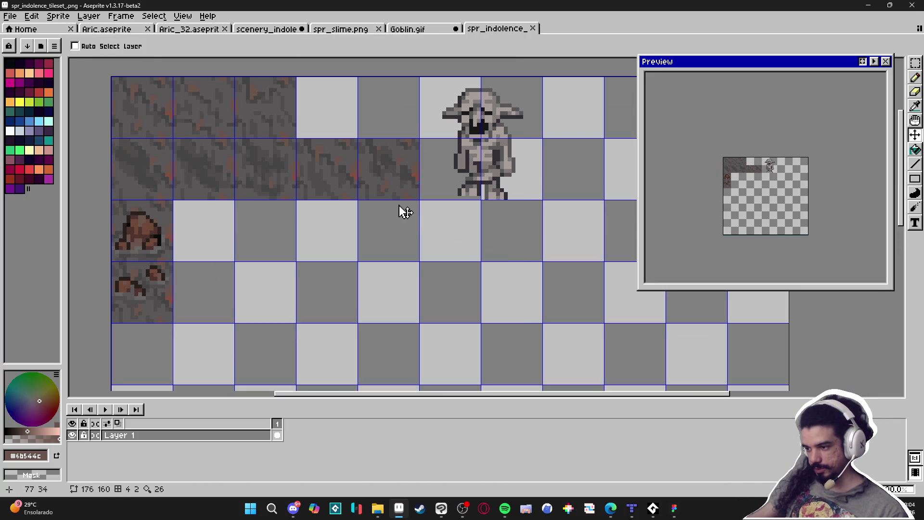
click(48, 130)
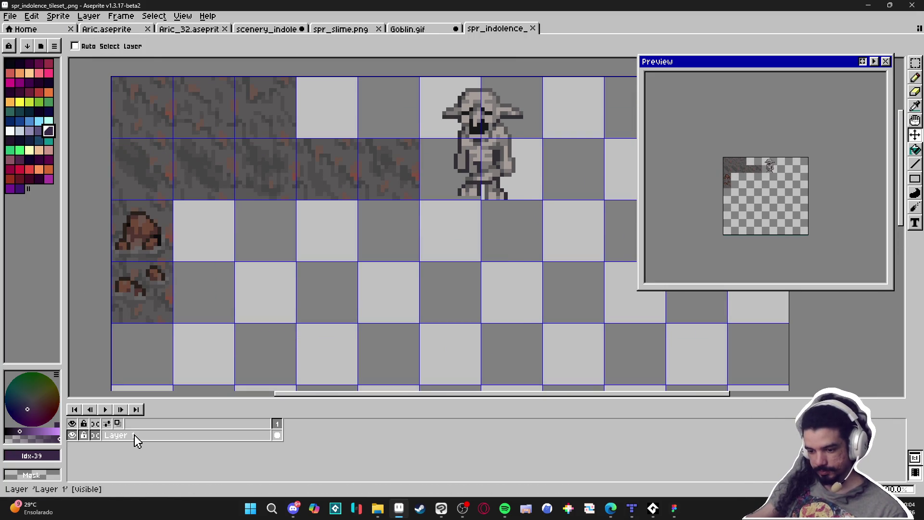
double_click(135, 436)
key(shift+n)
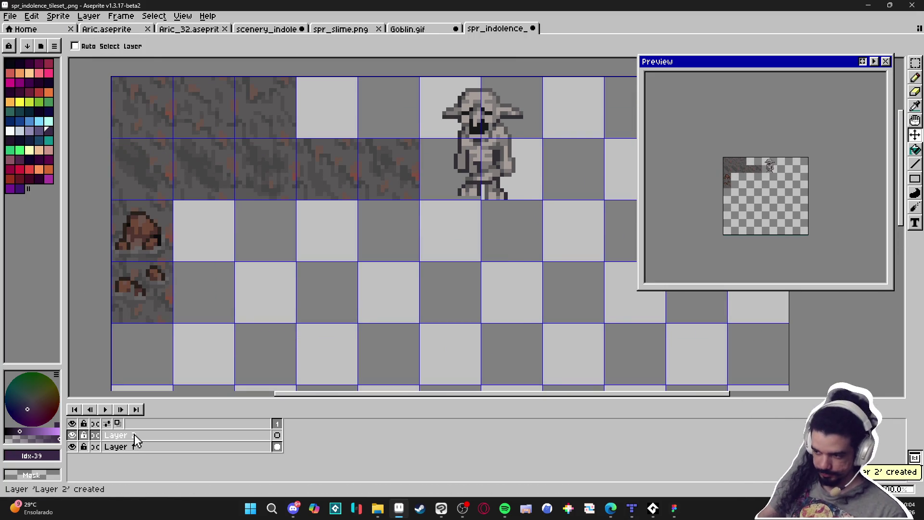
click(915, 179)
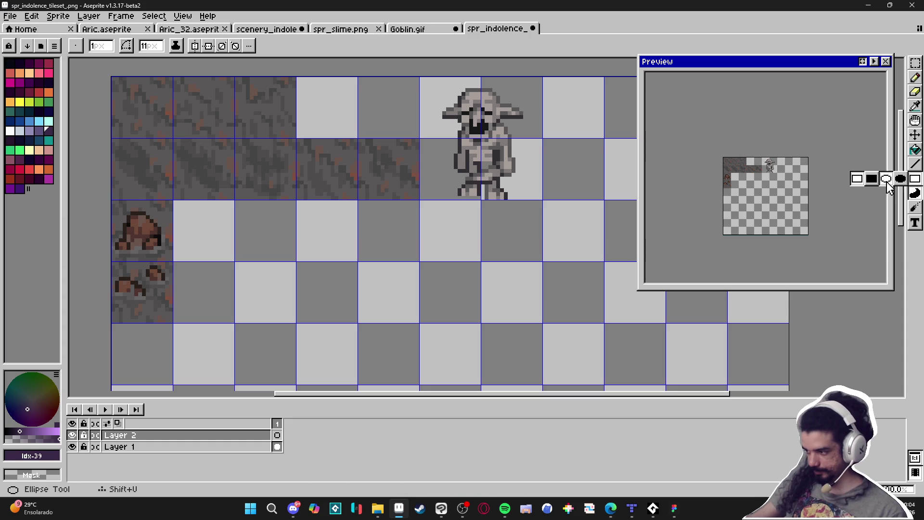
click(900, 179)
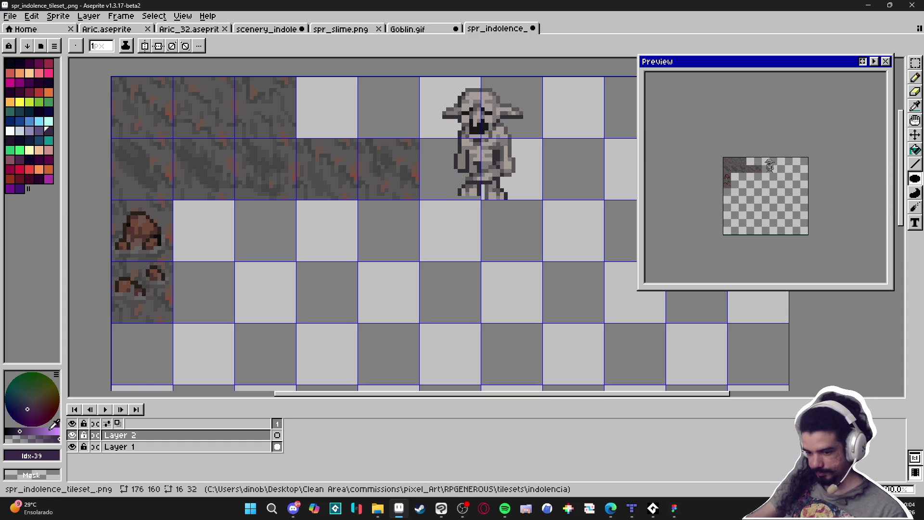
click(32, 439)
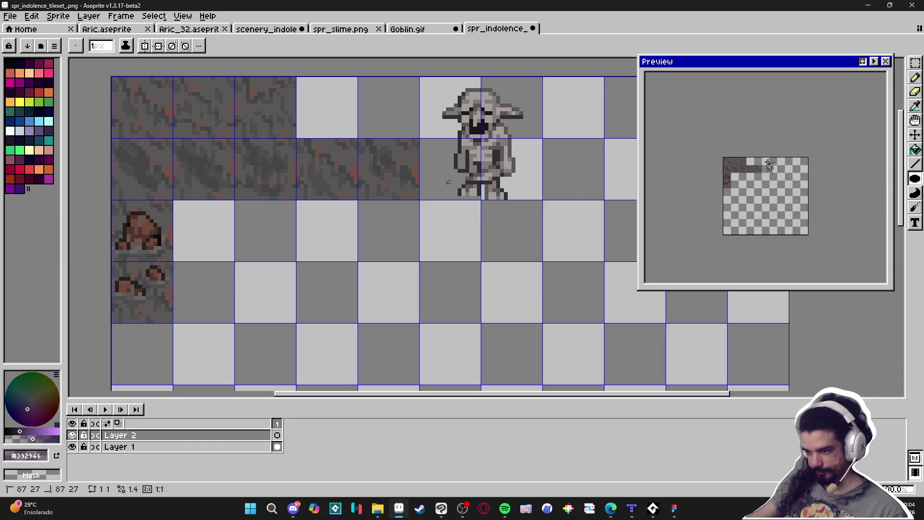
mouse_move(449, 182)
mouse_down()
mouse_move(523, 212)
mouse_move(518, 220)
mouse_up()
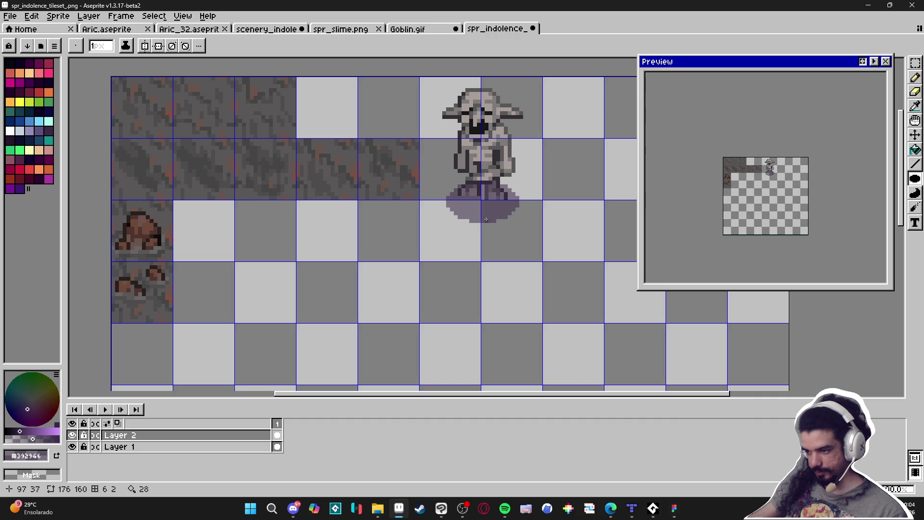
- Move the shadow layer beneath the goblin layer and shift it up one pixel
click(216, 439)
drag(219, 451, 223, 451)
key(v)
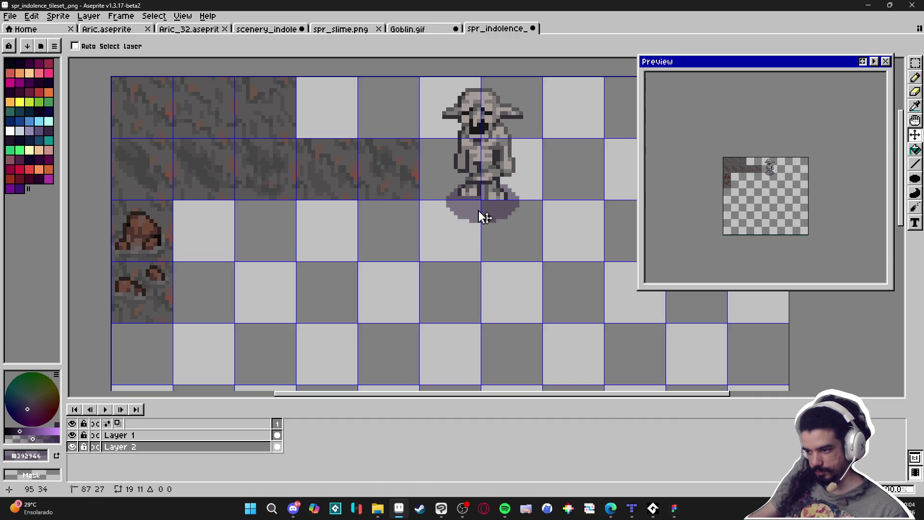
drag(483, 217, 481, 214)
- Fill the shadow ellipse with black and set its layer opacity to 32%
click(10, 62)
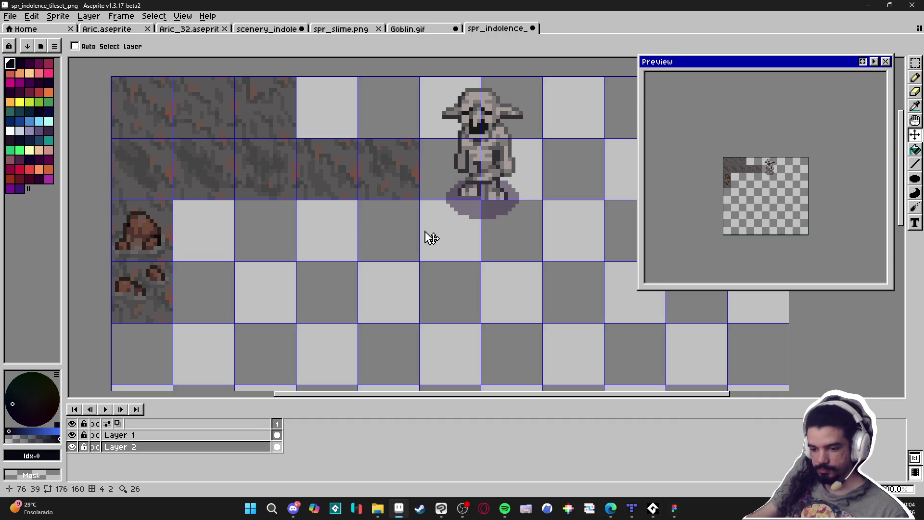
key(g)
click(482, 208)
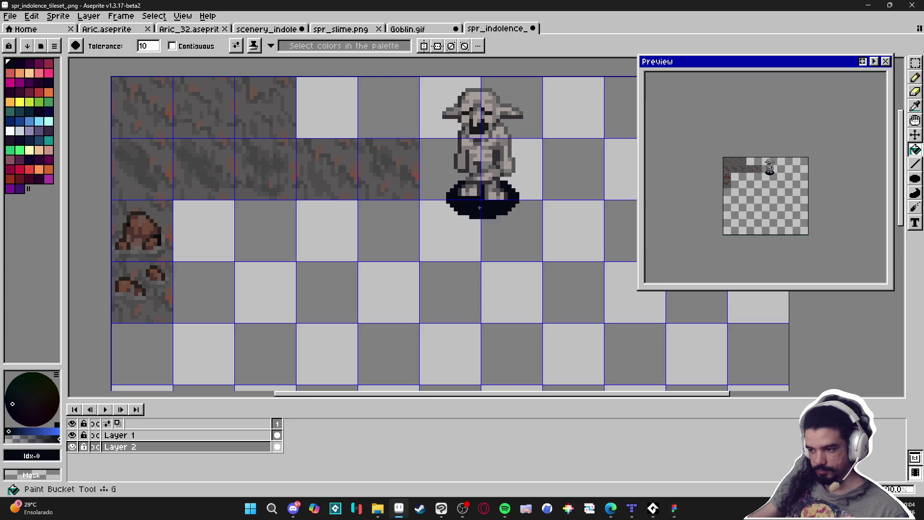
double_click(183, 446)
drag(127, 203, 99, 203)
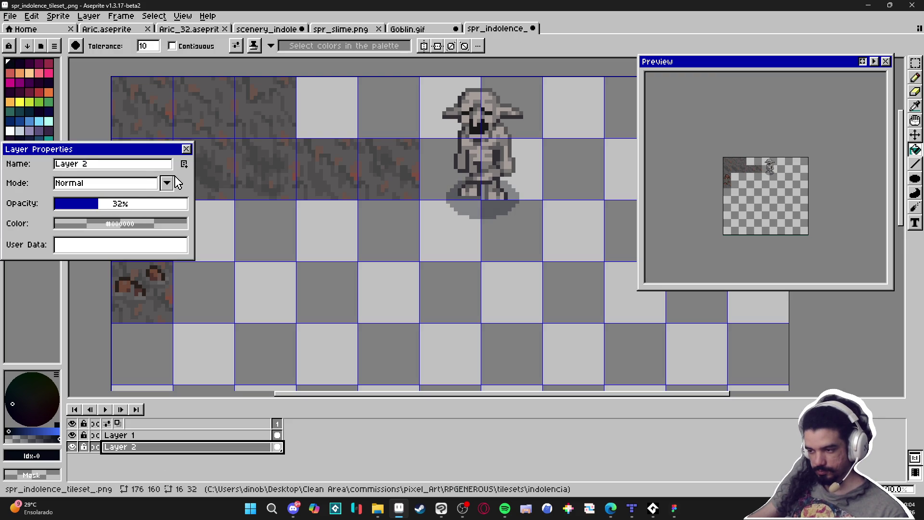
click(186, 148)
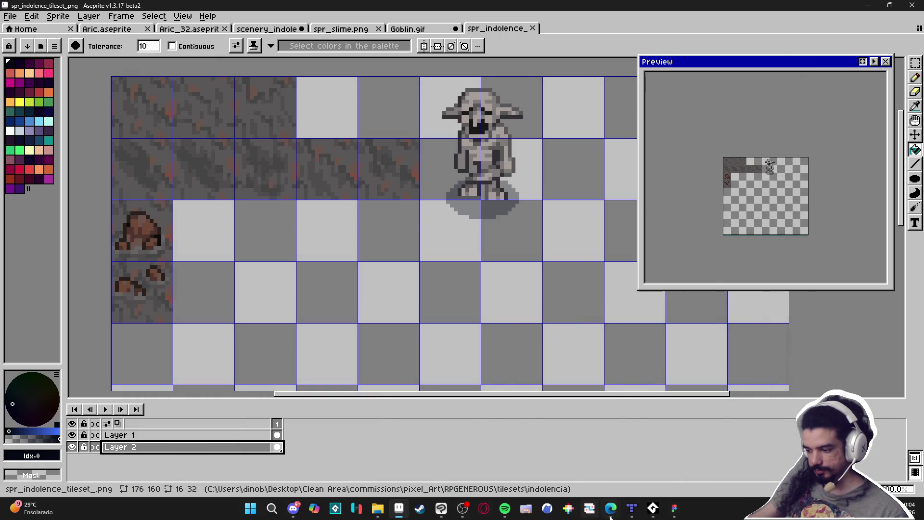
- Stamp the two-tile-wide shadow tile under the goblin on the character layer
click(633, 514)
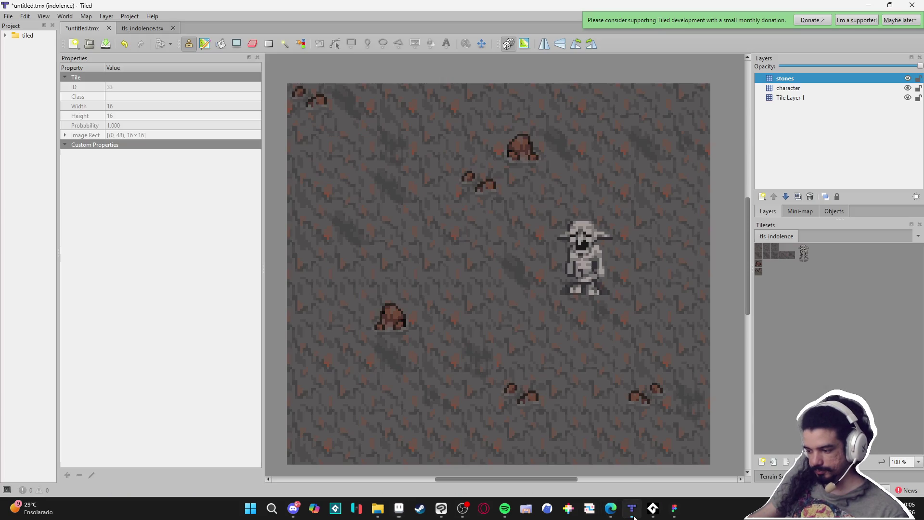
click(802, 263)
click(796, 90)
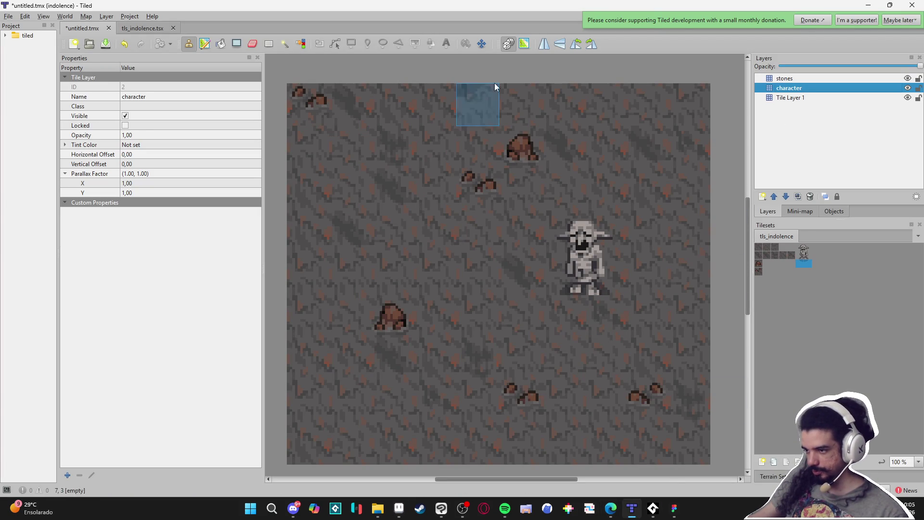
drag(519, 317, 580, 321)
click(593, 319)
key(s)
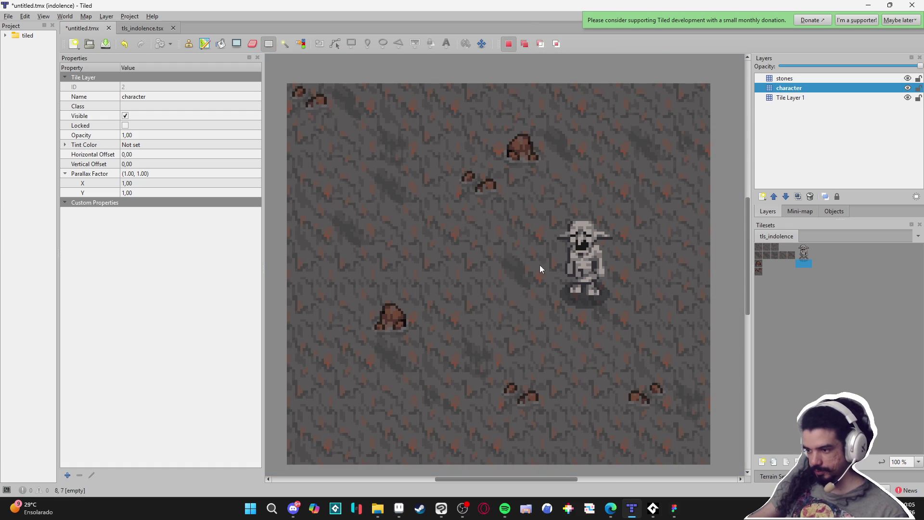
click(188, 44)
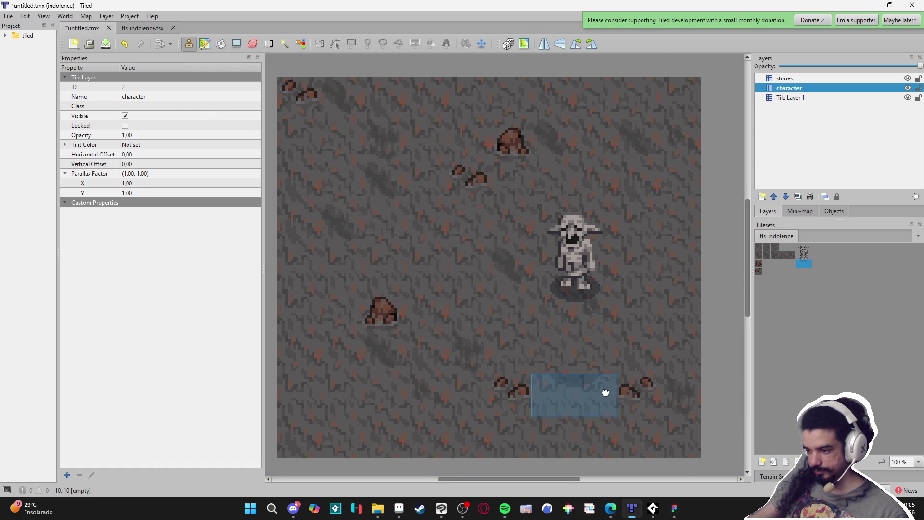
key(ctrl+s)
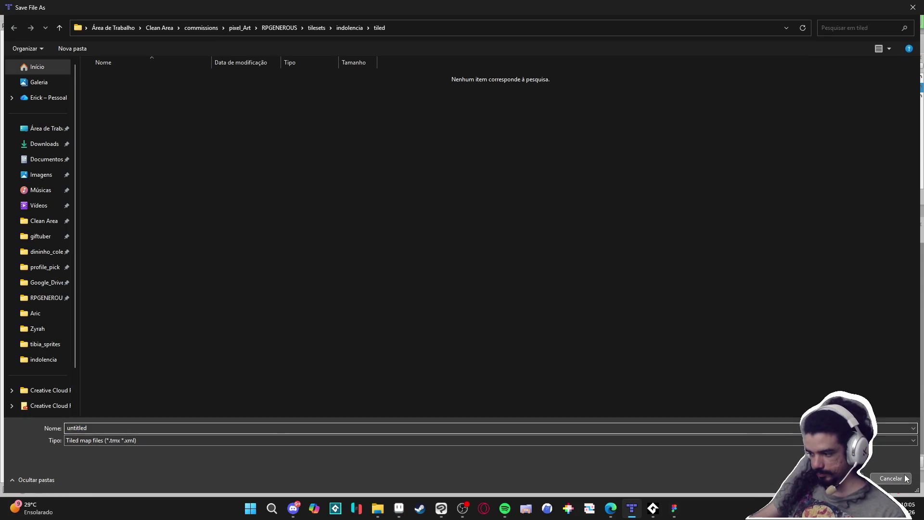
key(Escape)
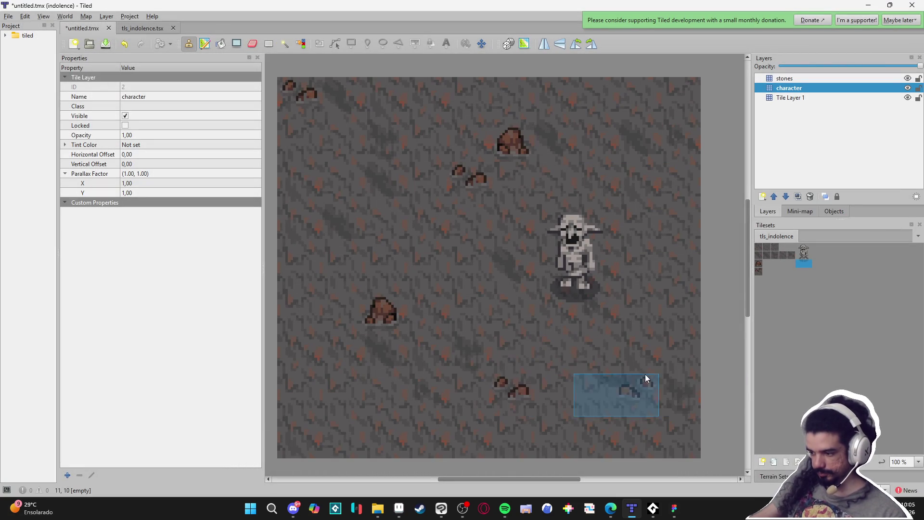
scroll(626, 385, down, 2)
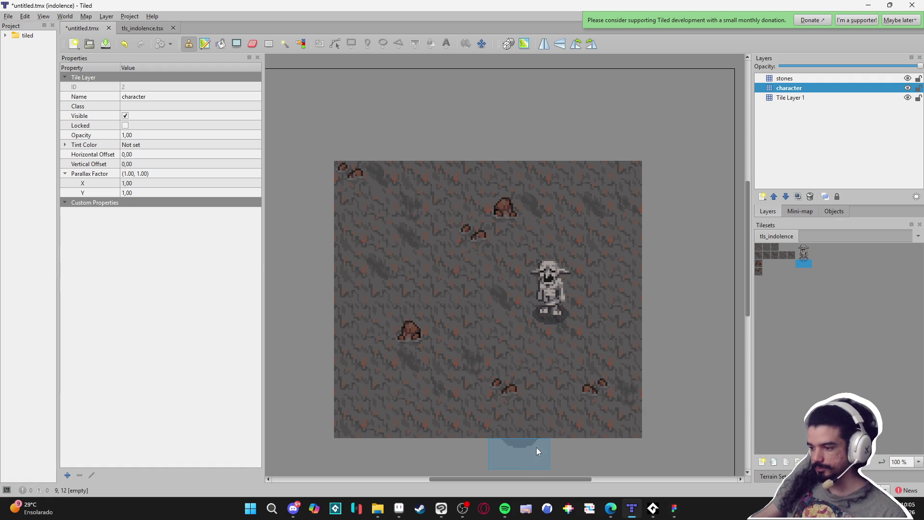
- Return to Aseprite and bring up the scenery_indolence mockup
click(398, 508)
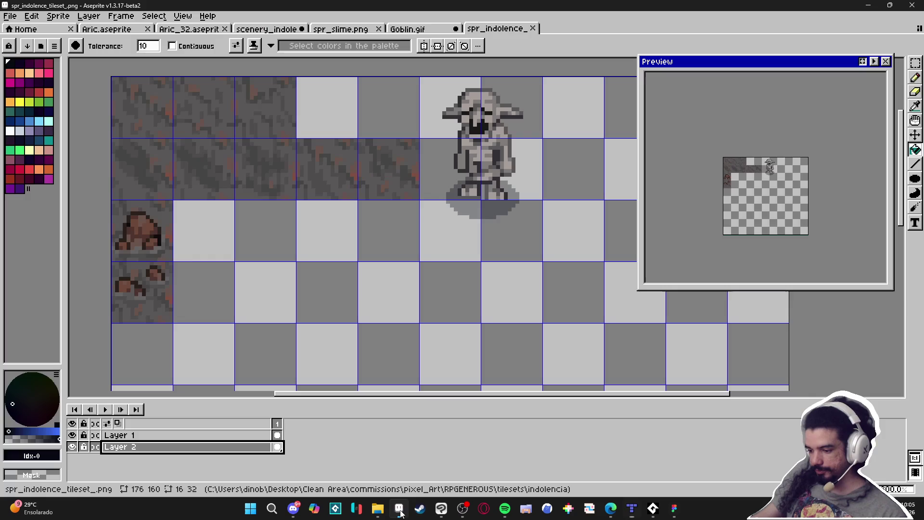
click(189, 29)
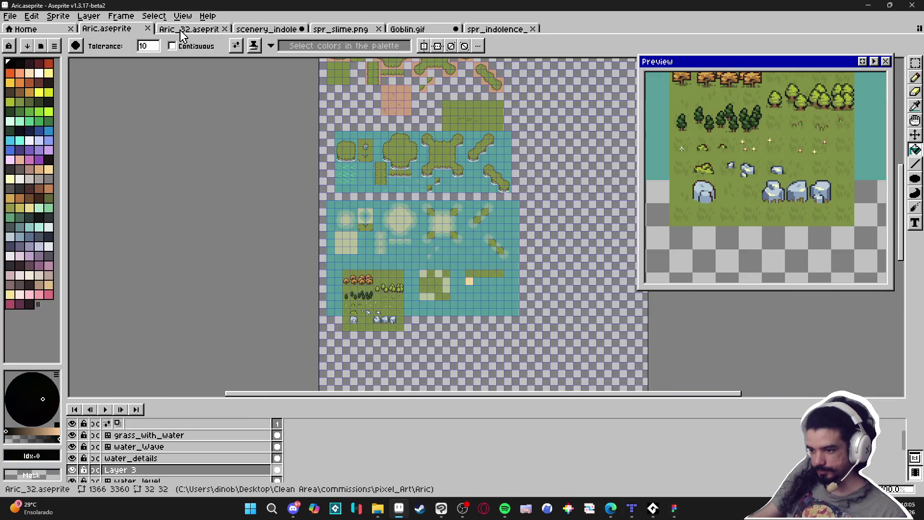
click(266, 29)
click(408, 29)
click(343, 31)
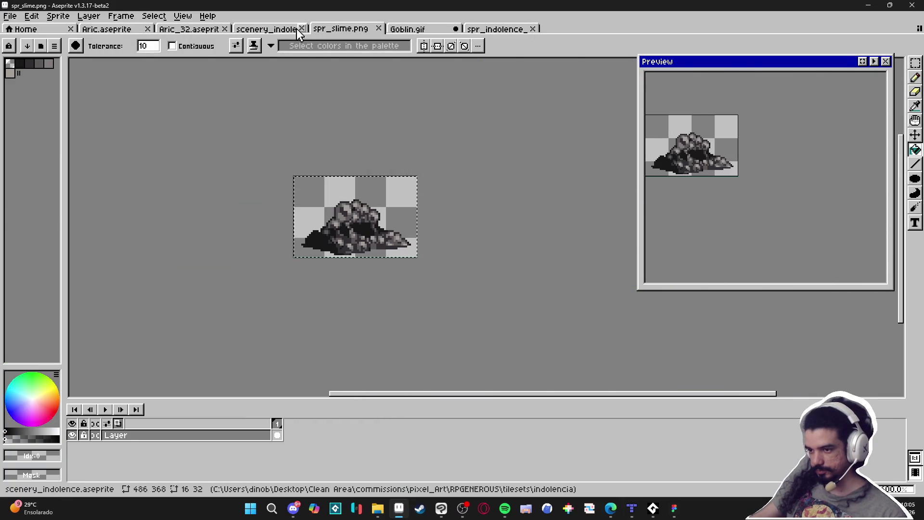
click(266, 29)
- Pick the grey ground colour #676464 for the pencil and save the scenery mockup
key(b)
scroll(385, 275, up, 2)
scroll(385, 275, up, 2)
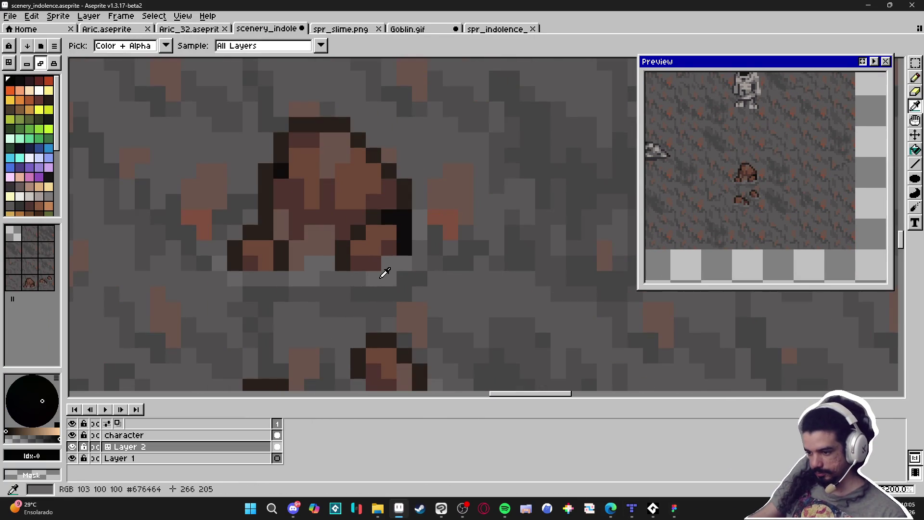
alt+click(384, 270)
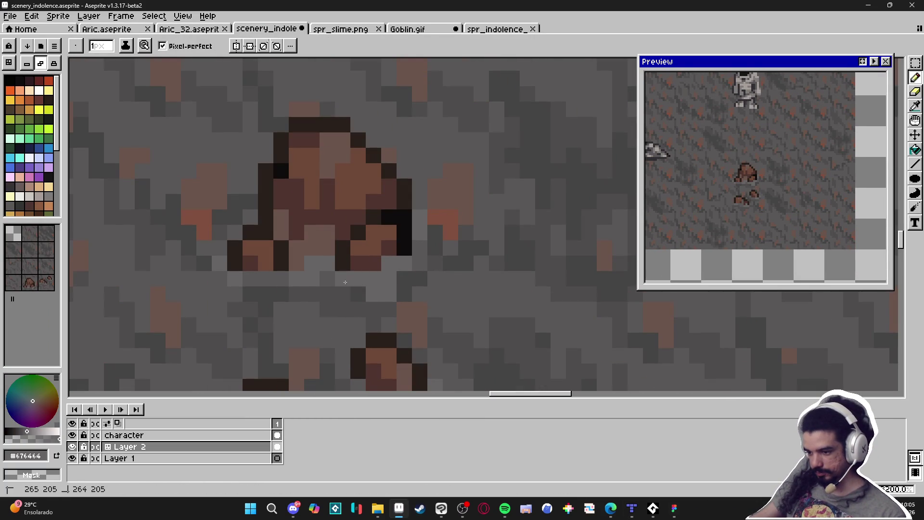
scroll(356, 296, down, 4)
scroll(337, 328, up, 3)
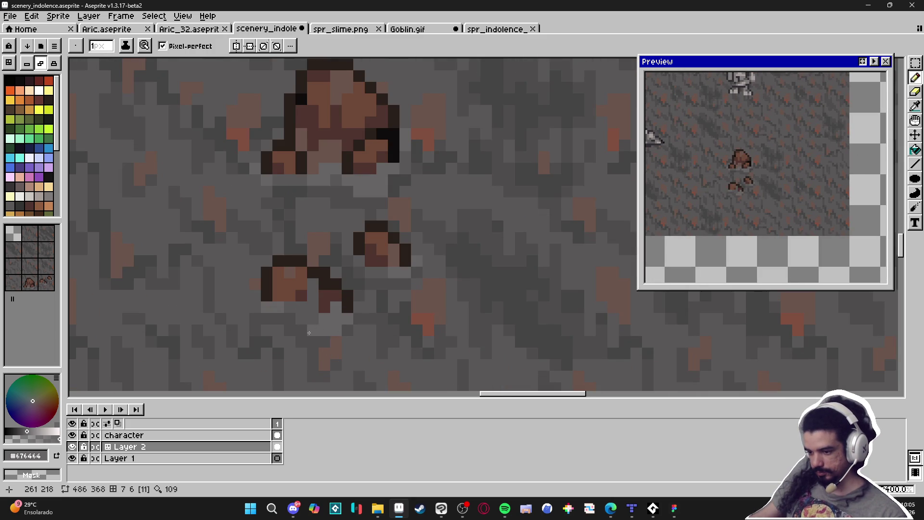
scroll(337, 332, down, 4)
scroll(357, 337, up, 4)
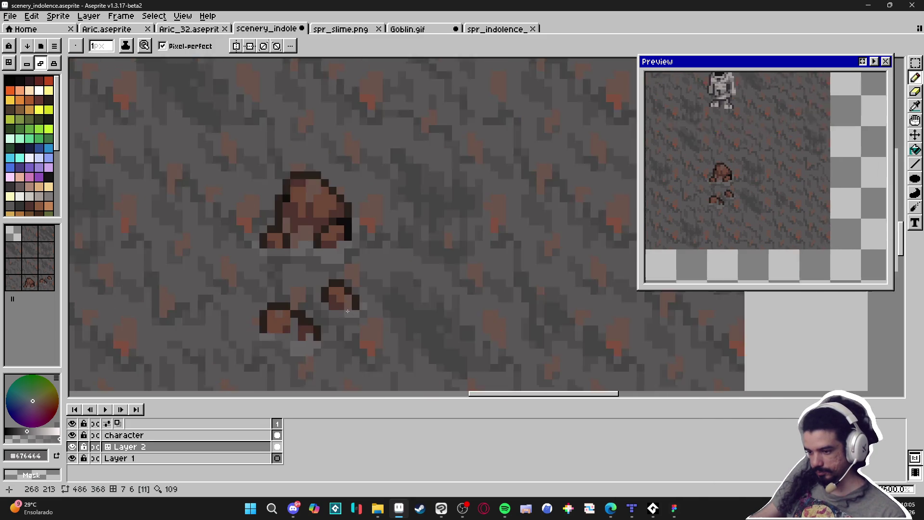
scroll(367, 323, down, 3)
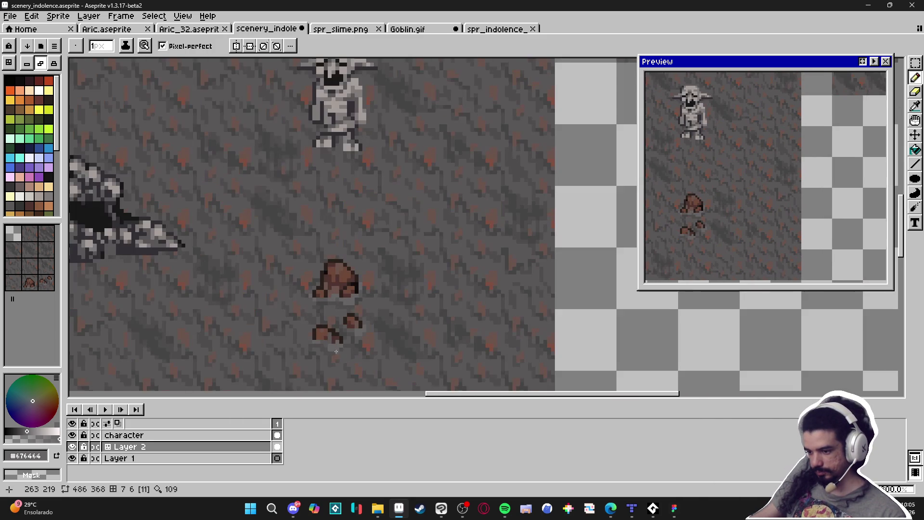
scroll(408, 343, up, 1)
key(ctrl+s)
scroll(408, 343, down, 1)
- Marquee-select the pair of stones below the goblin in the mockup
key(v)
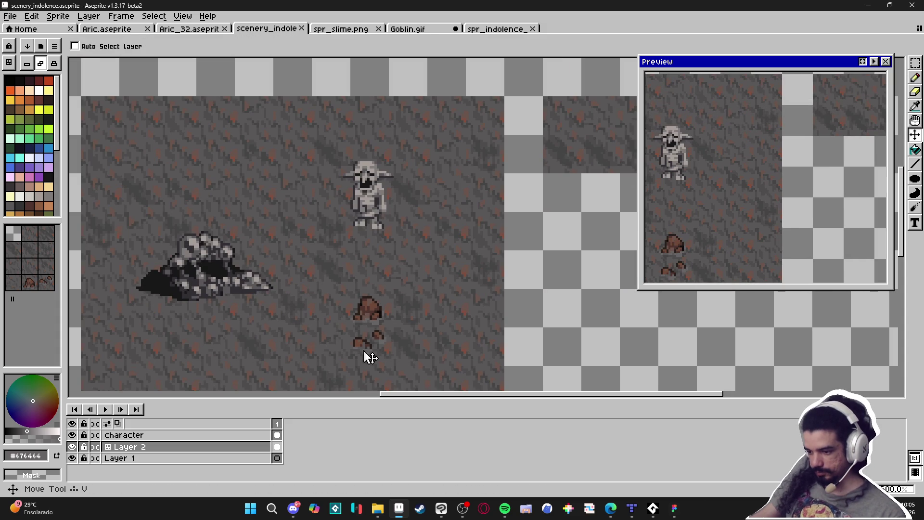
key(b)
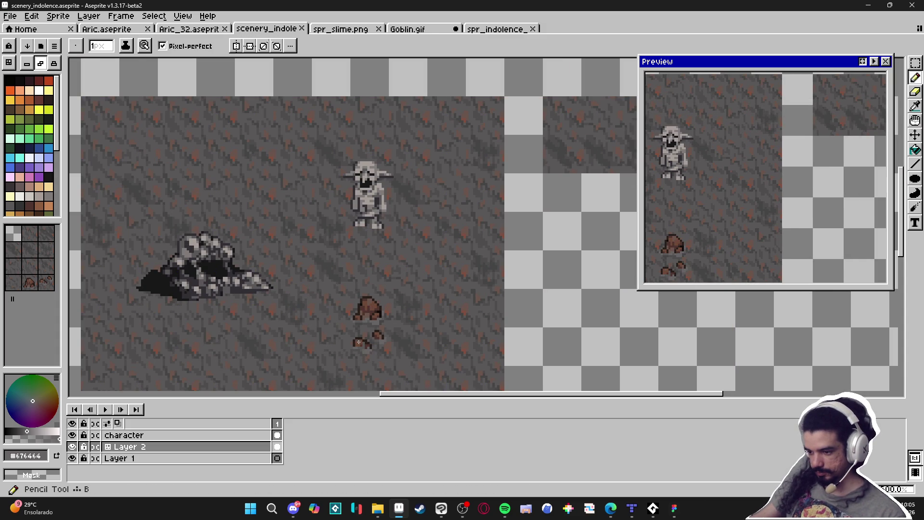
key(m)
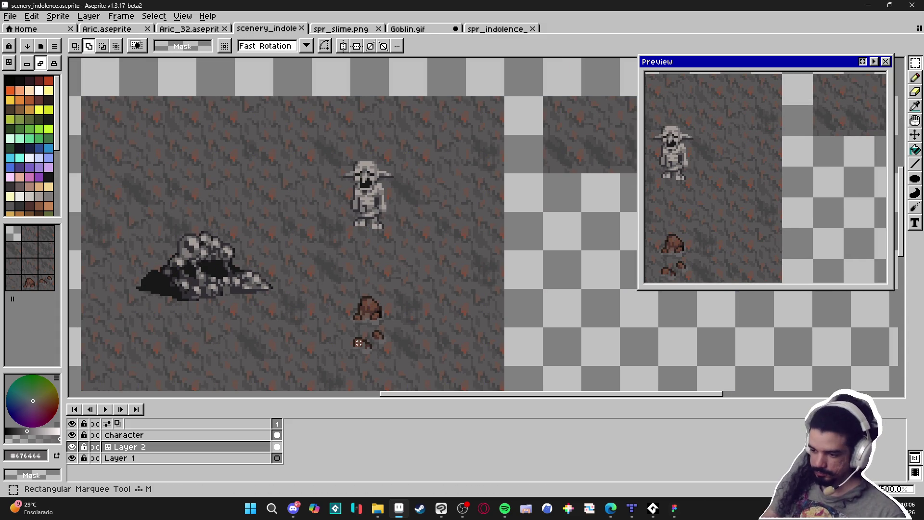
drag(348, 285, 391, 372)
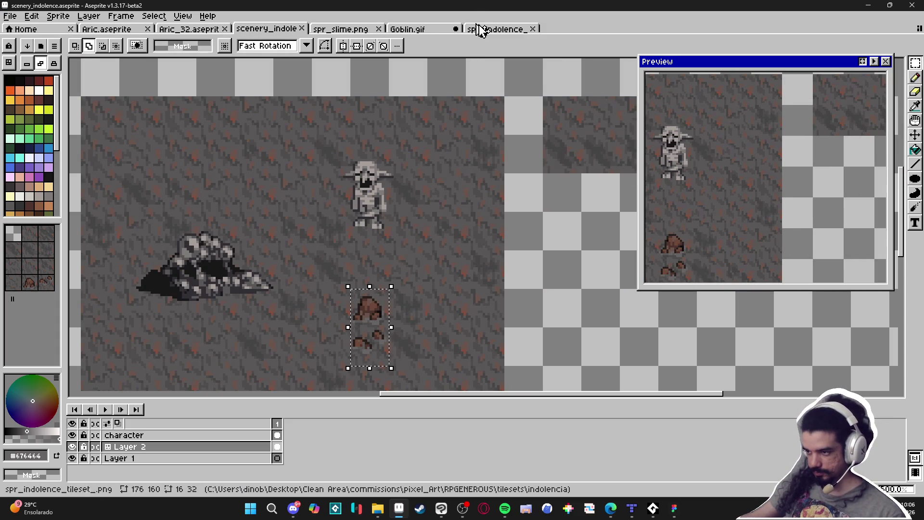
- Paste the stones into the spr_indolence tileset over its left-column stone tiles at 0,32
click(498, 29)
key(v)
key(ctrl+v)
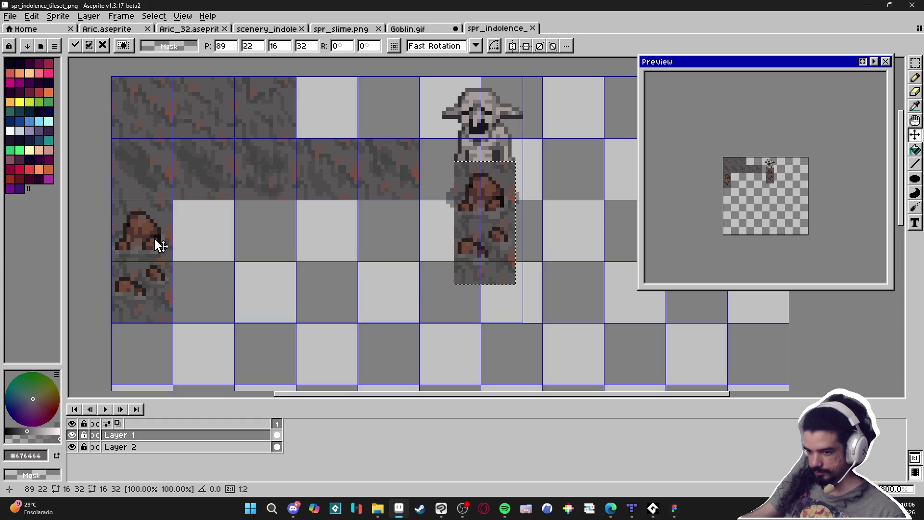
drag(488, 242, 162, 281)
scroll(163, 281, up, 5)
scroll(160, 250, down, 4)
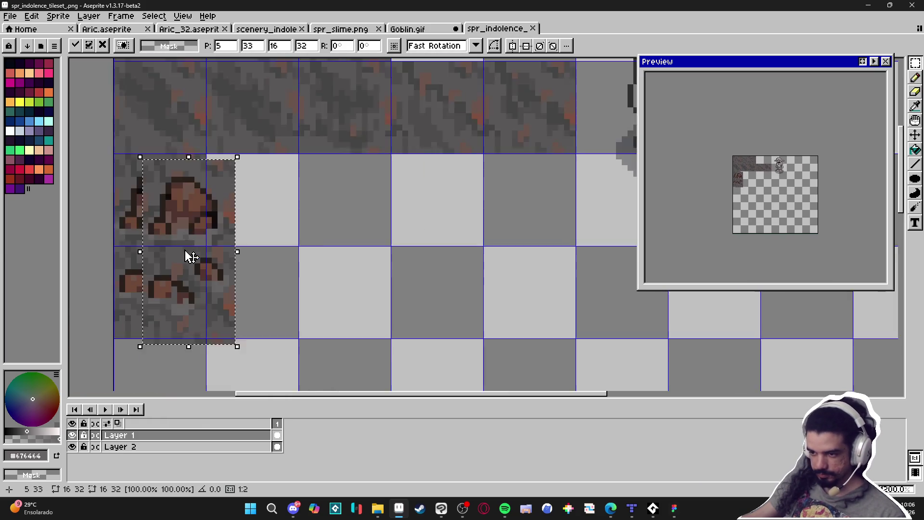
scroll(185, 258, up, 1)
drag(361, 279, 330, 275)
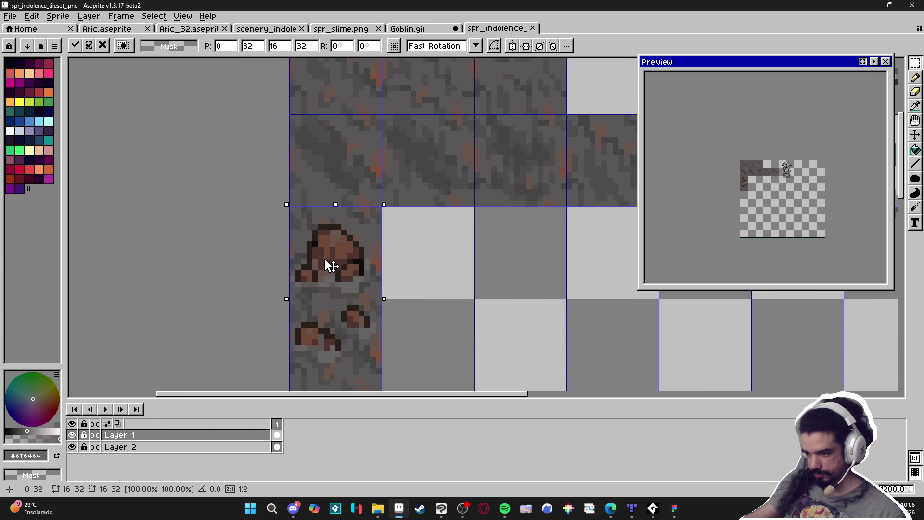